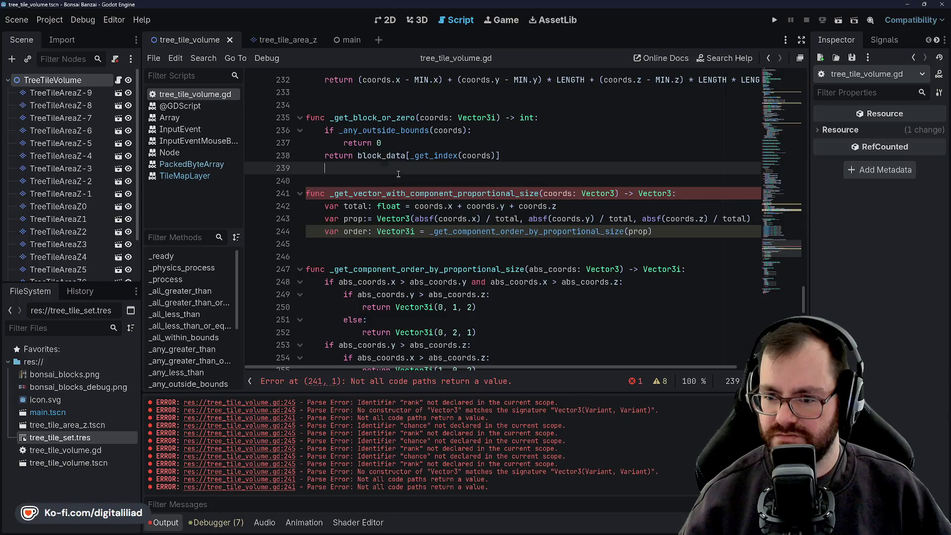
Step: Below the block_data return, start a new declaration 'func _get_direction_by_chance' on line 241
key("Down")
key("Up")
key("Down")
key("Up")
key("Down")
key("Up")
key("Down")
key("Up")
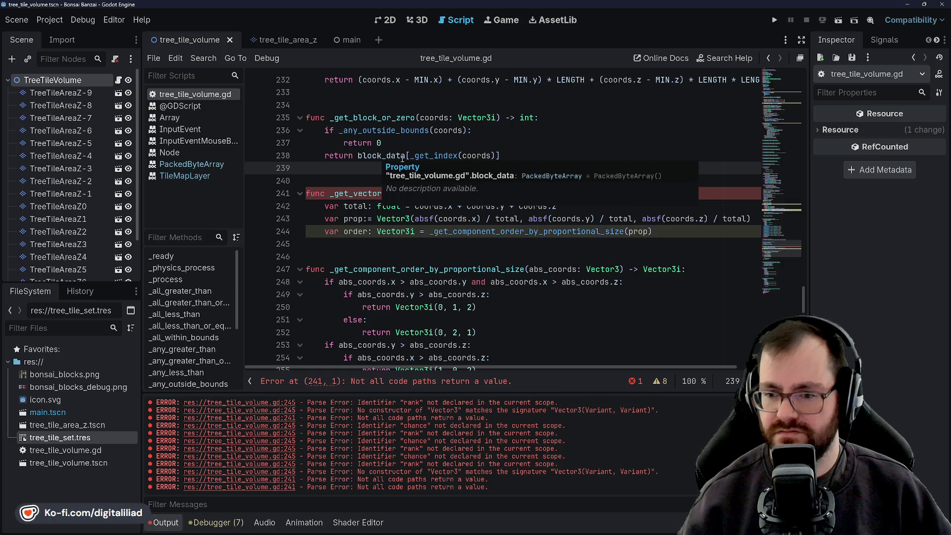
key("Return")
key("Return")
key("Return")
type("func _get_direction_by_chance")
key("BackSpace")
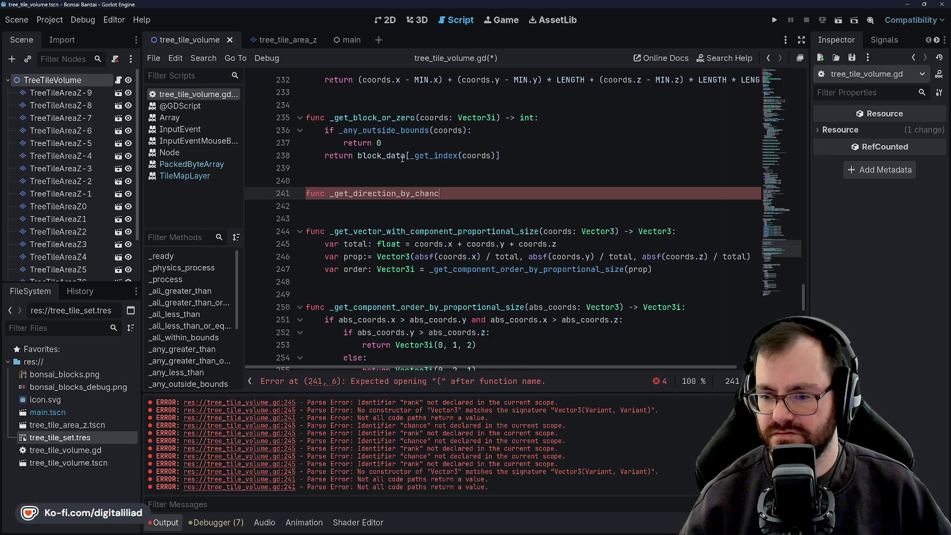
Step: Complete the header as _get_direction_proportionally_by_chance(coords: Vector3) -> Vector3i and save
key("BackSpace")
key("BackSpace")
key("BackSpace")
type("proportionally_by_chance")
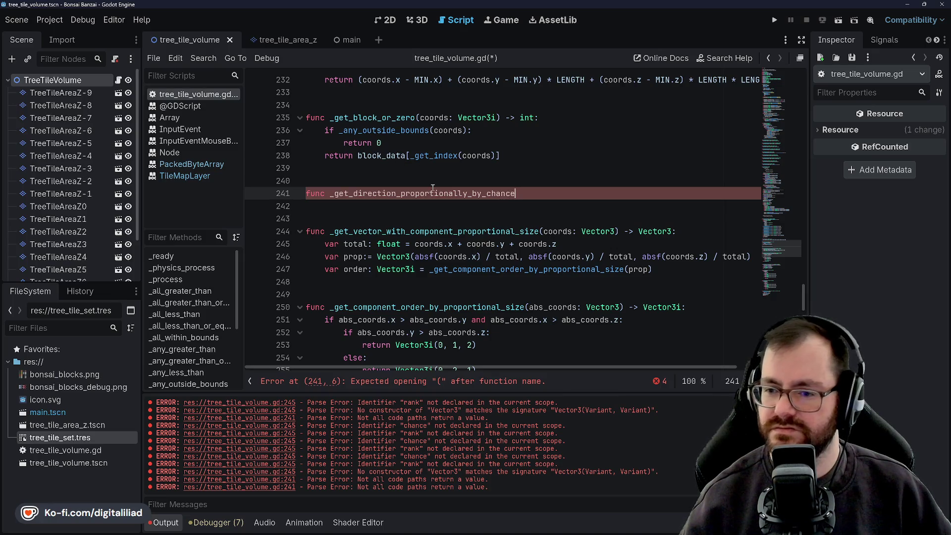
type("(coords:")
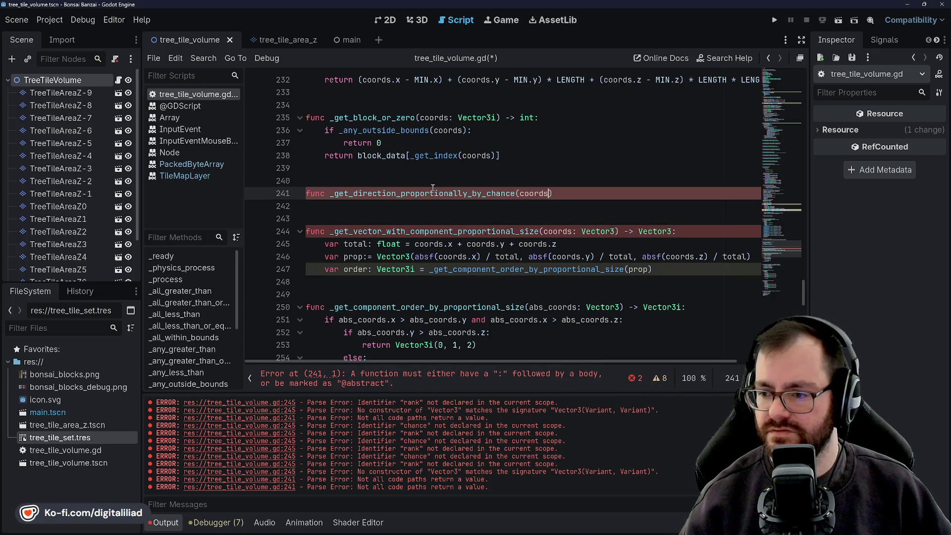
type(" Vector3) -> ")
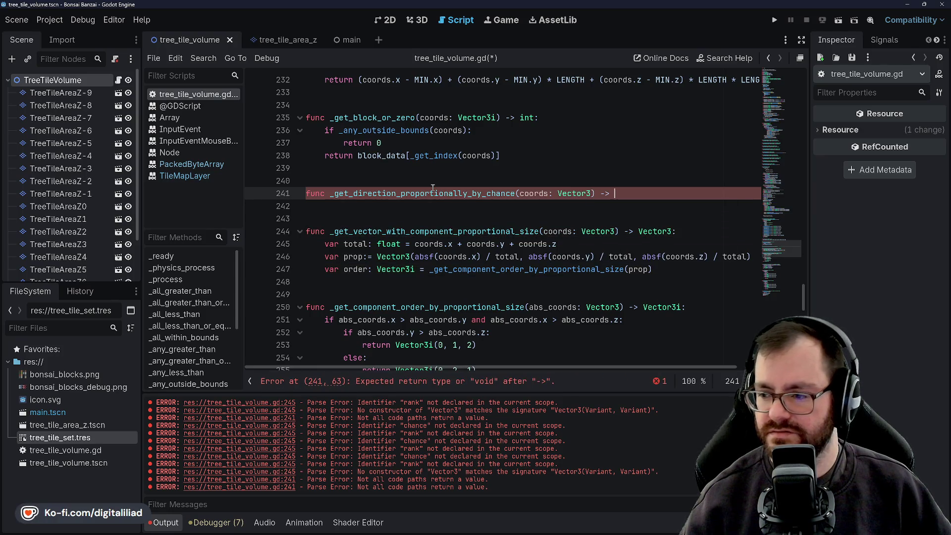
type("Vector")
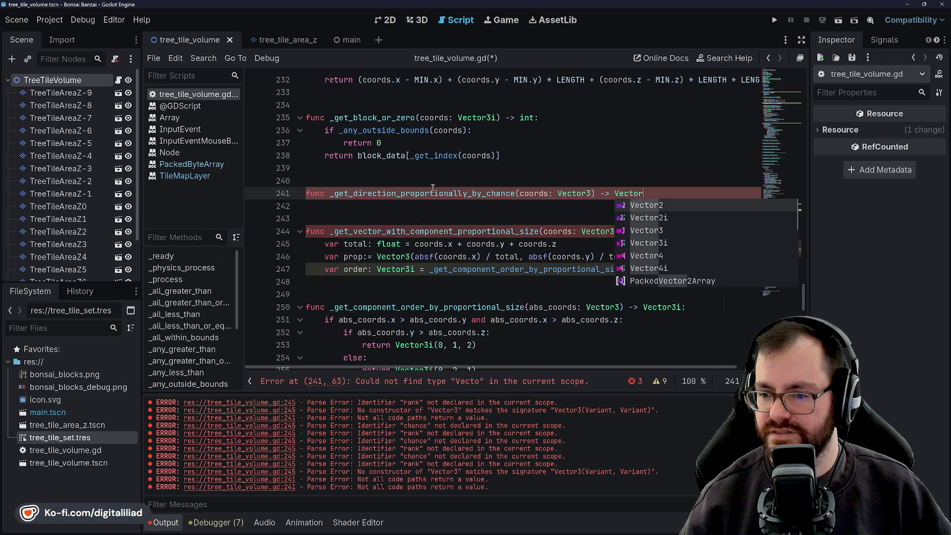
type("3i")
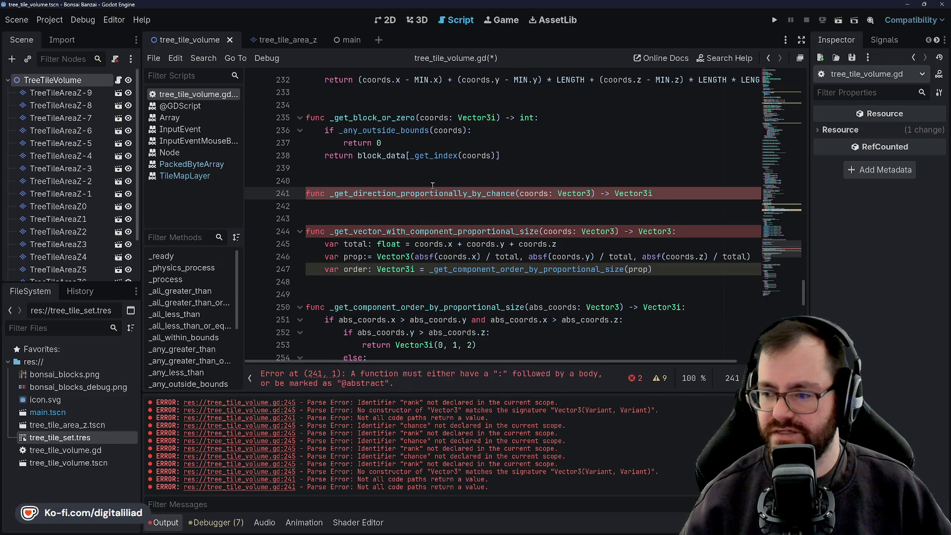
left_click(433, 167)
key("ctrl+s")
left_click(409, 205)
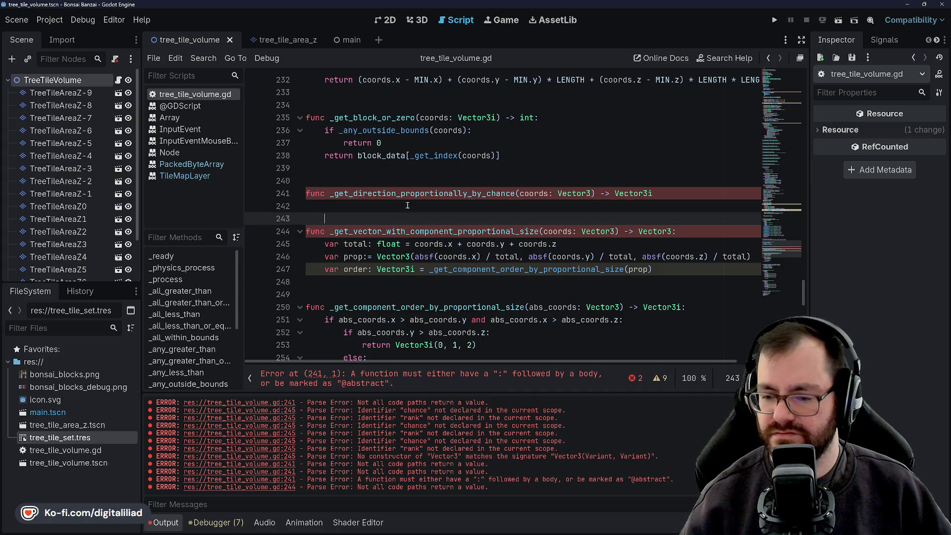
key("Return")
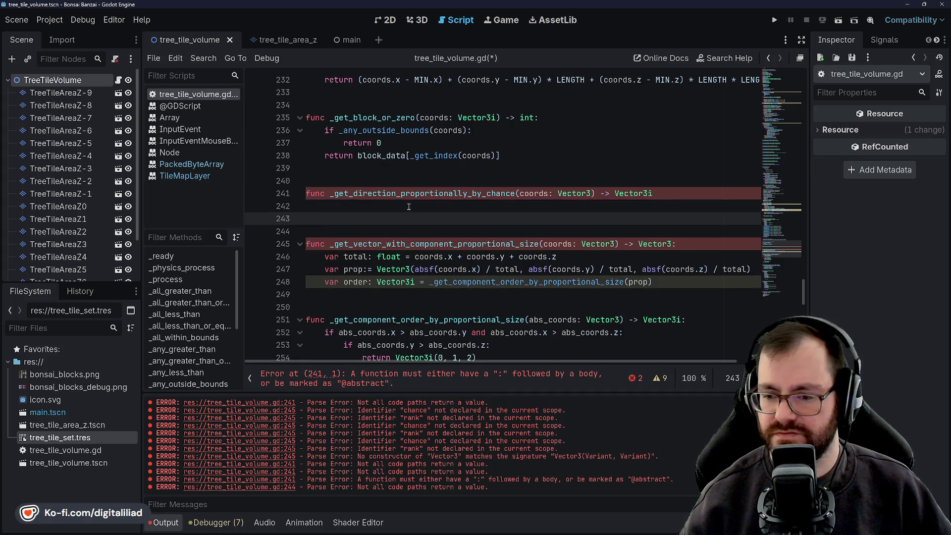
key("BackSpace")
key("BackSpace")
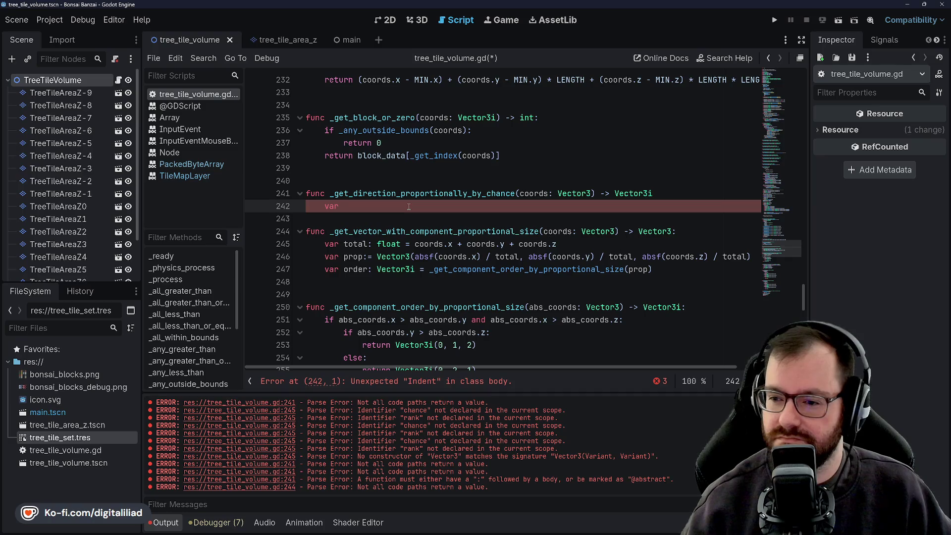
type("var")
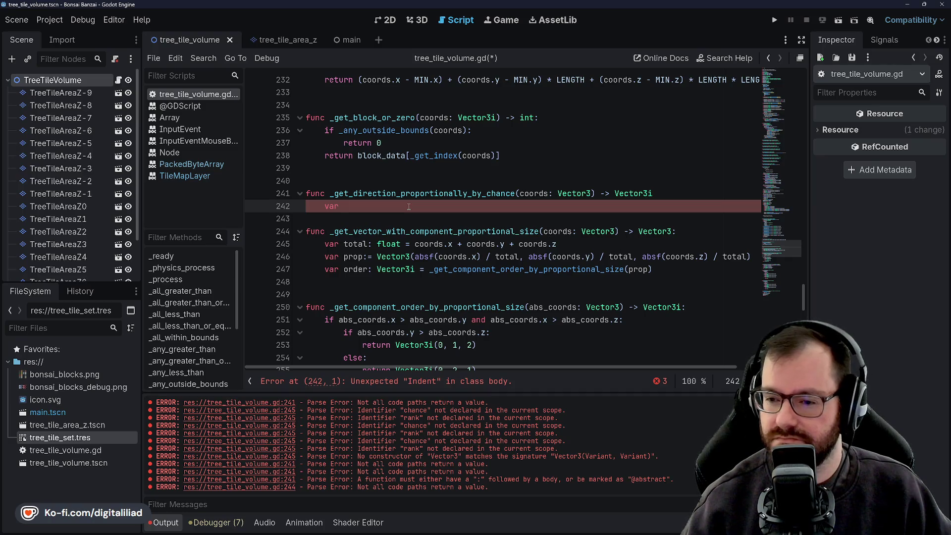
Step: Rename the vector helper to _get_vector_with_proportional_component_size and save
left_click_drag(457, 232, 410, 232)
key("BackSpace")
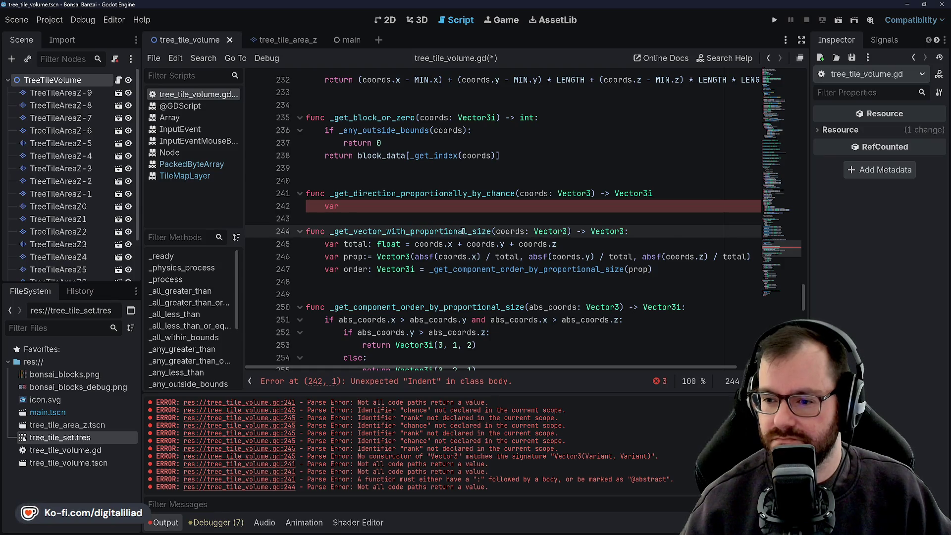
key("ctrl+z")
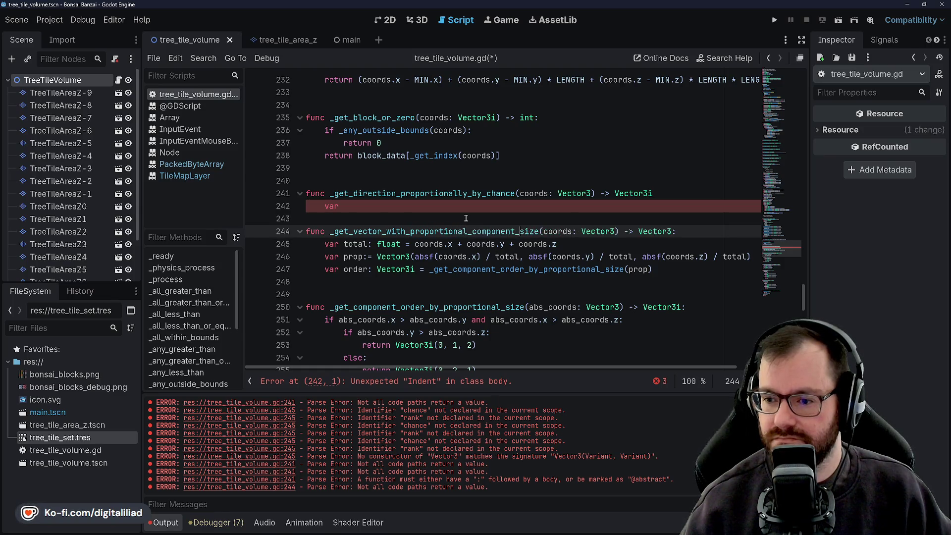
key("ctrl+s")
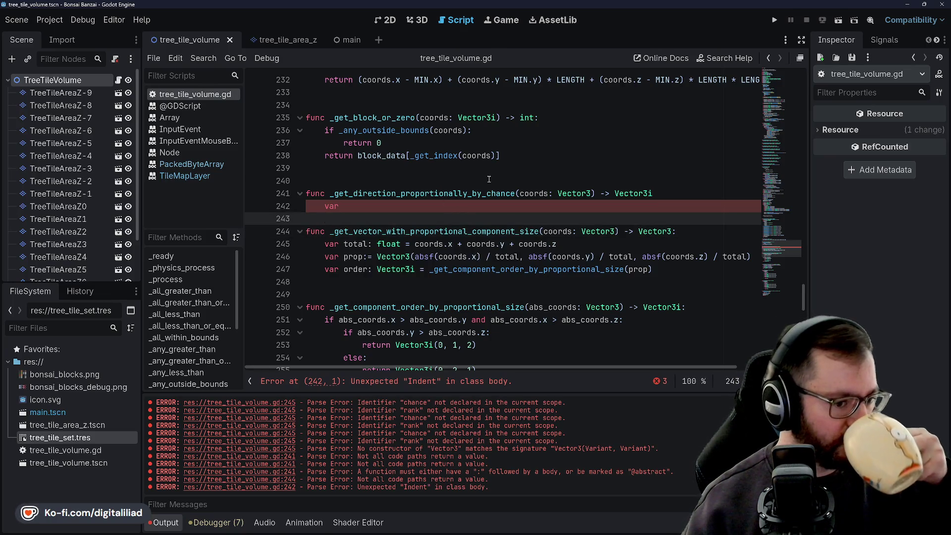
Step: Add a blank spacing line below the new direction function's var line
key("Return")
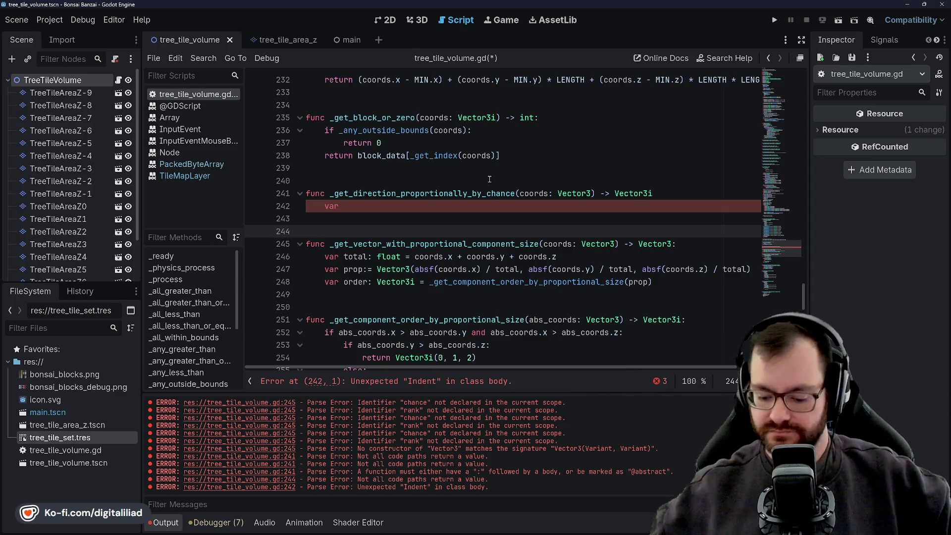
left_click(382, 207)
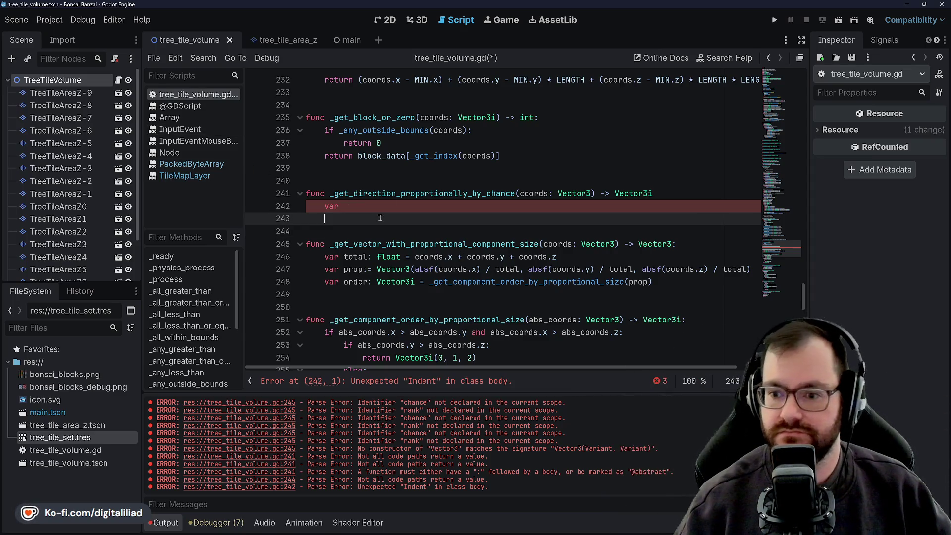
mouse_move(382, 207)
left_mouse_down()
mouse_move(381, 168)
mouse_move(381, 213)
left_mouse_up()
mouse_move(409, 155)
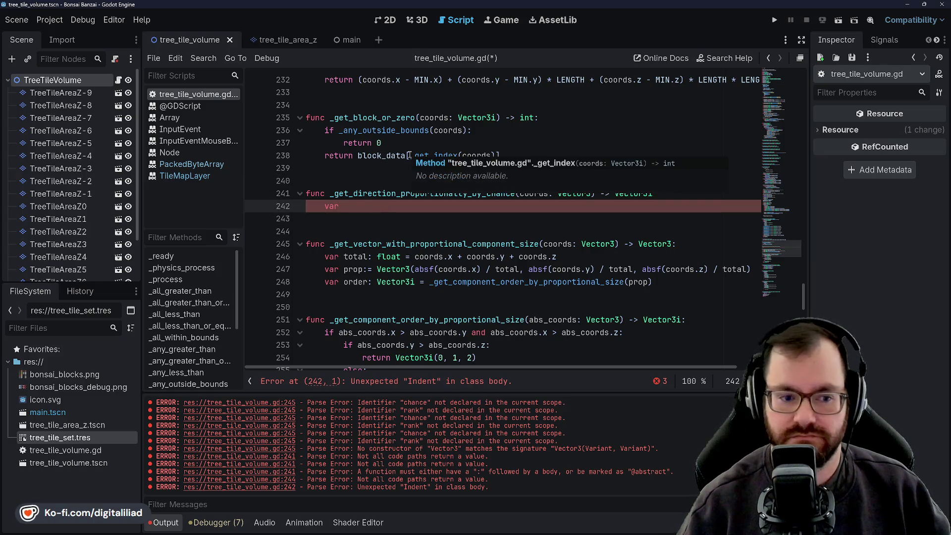
key("Down")
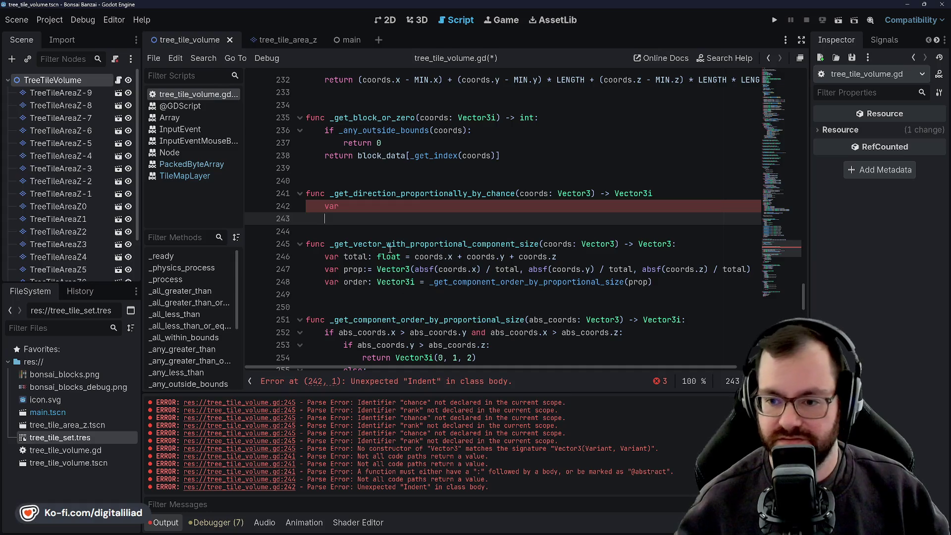
left_click(384, 202)
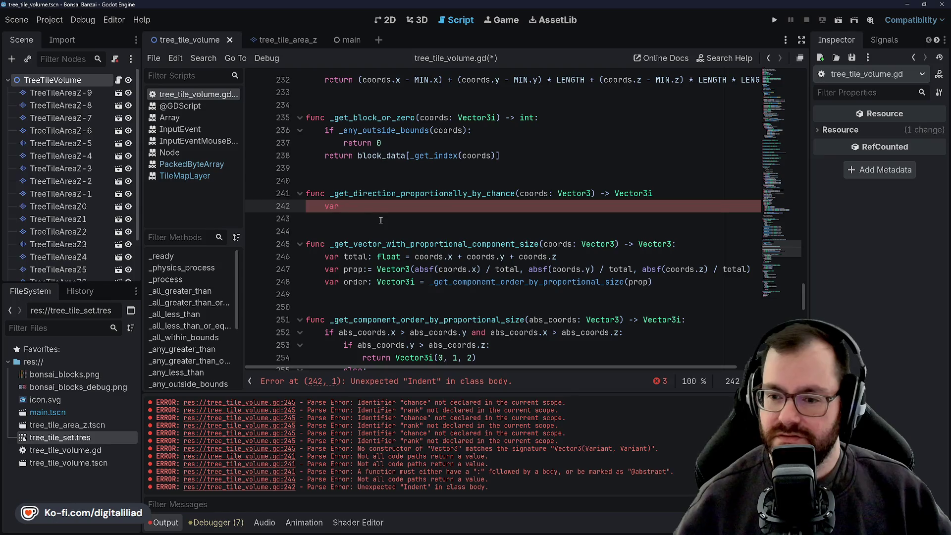
scroll(423, 241, "down", 3)
Step: Delete the stray empty indented line 264
scroll(422, 241, "down", 3)
scroll(411, 257, "up", 3)
scroll(397, 278, "down", 2)
left_click(384, 294)
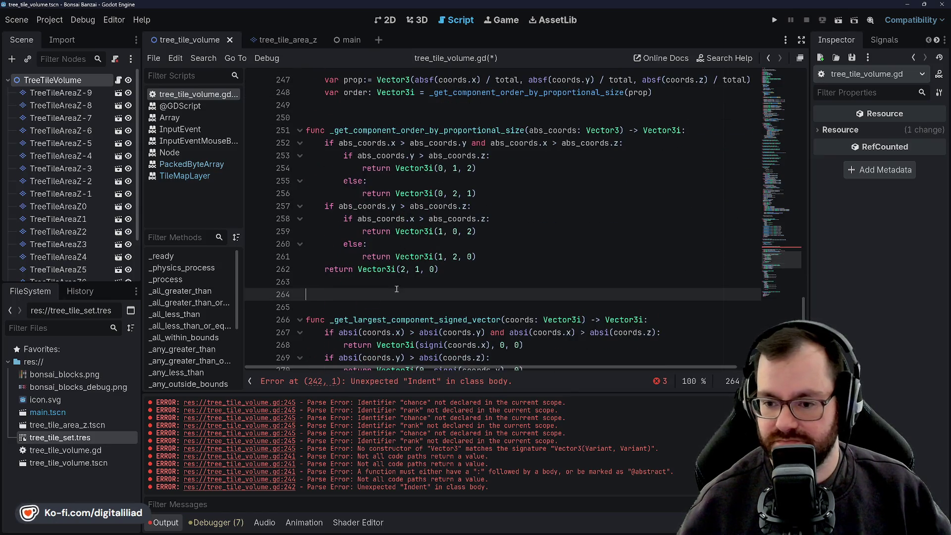
key("BackSpace")
key("BackSpace")
scroll(384, 223, "up", 5)
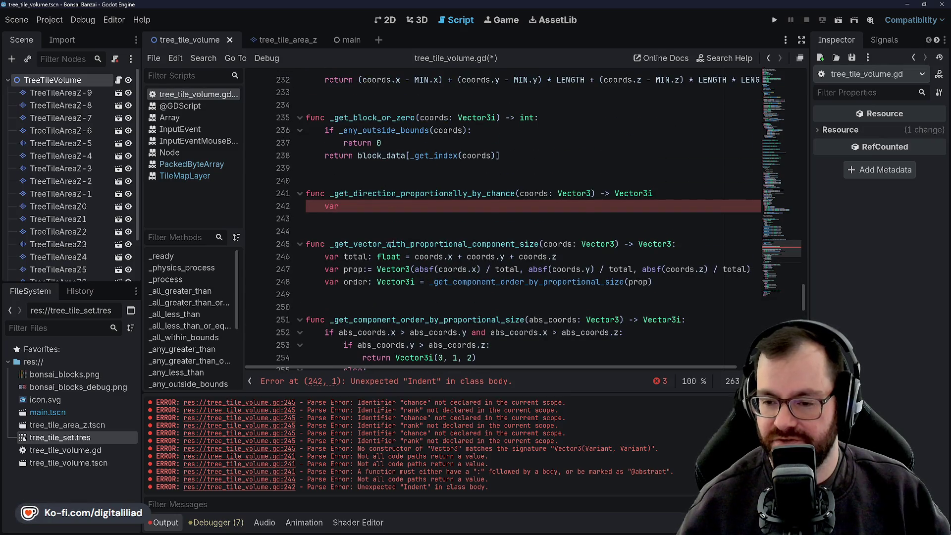
scroll(390, 244, "down", 3)
scroll(416, 280, "down", 2)
scroll(406, 223, "up", 3)
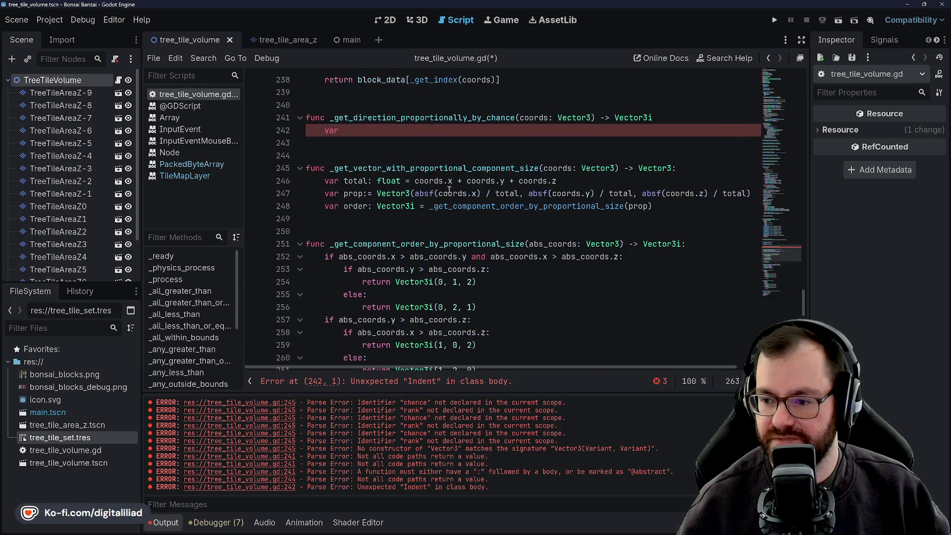
scroll(399, 163, "down", 1)
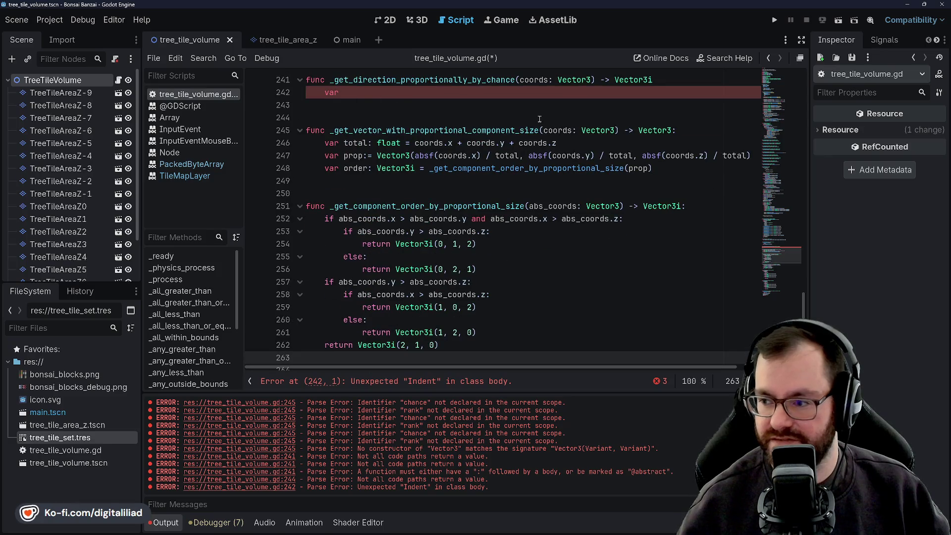
Step: Replace 'var prop:=' with 'return' on line 247, delete the var order line, and save
double_click(356, 130)
scroll(446, 164, "up", 2)
double_click(557, 206)
scroll(465, 198, "up", 4)
scroll(465, 198, "down", 3)
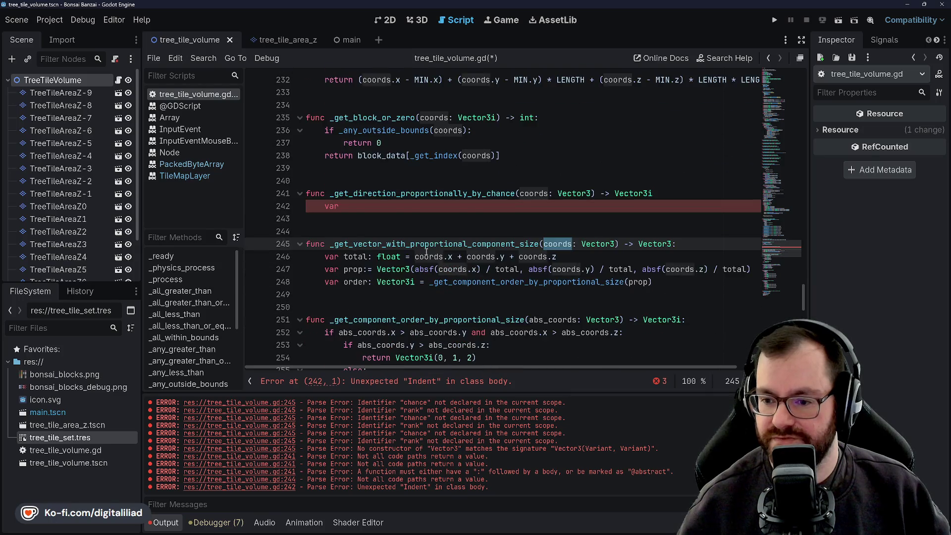
scroll(545, 228, "up", 2)
scroll(557, 211, "down", 3)
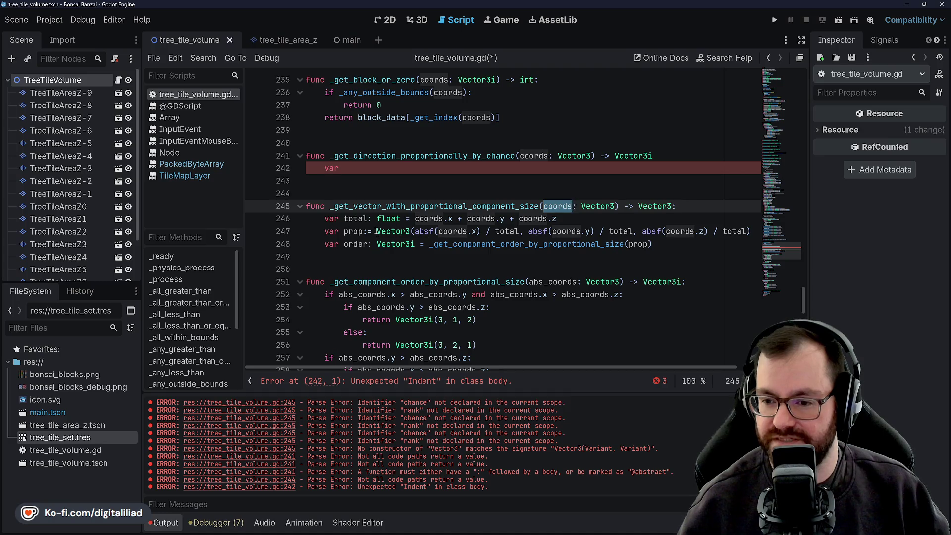
left_click_drag(373, 231, 322, 232)
type("return")
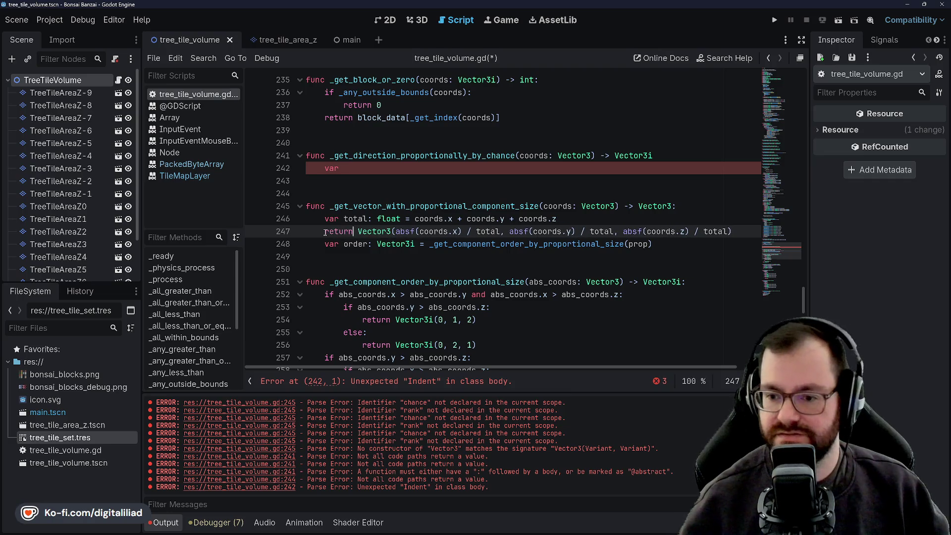
triple_click(352, 244)
key("BackSpace")
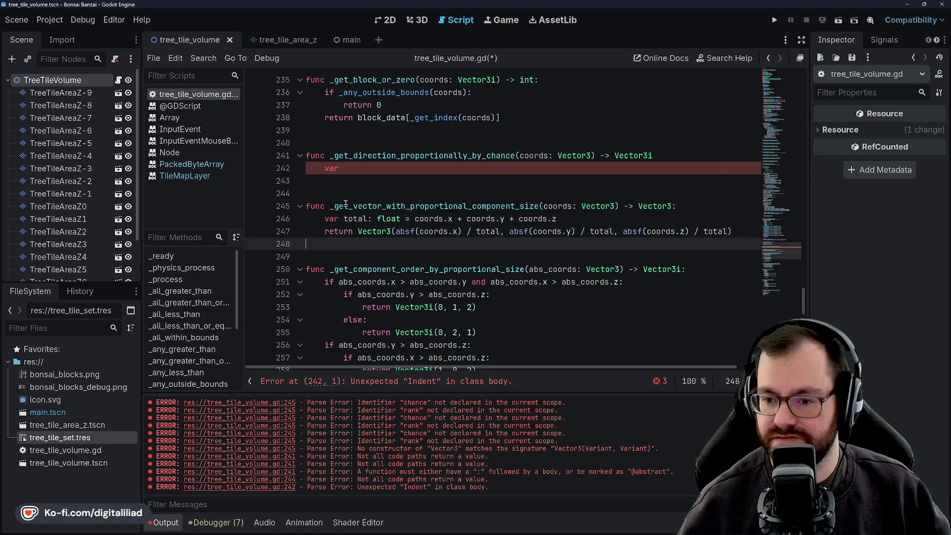
key("ctrl+s")
Step: Review the new return line and the _get_component_order_by_proportional_size function
left_click(350, 193)
left_click(384, 181)
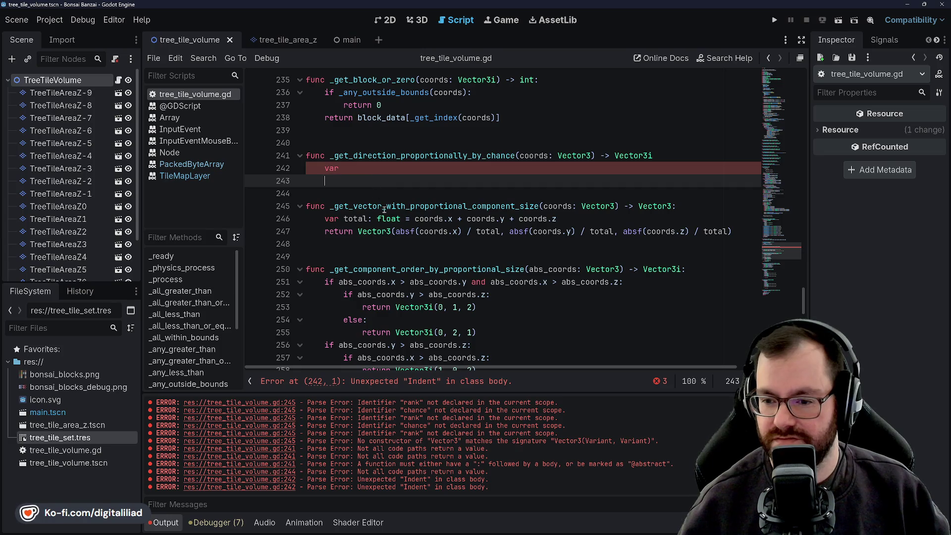
left_click(373, 231)
double_click(378, 206)
double_click(378, 231)
left_click(378, 219)
left_click(377, 233)
double_click(372, 270)
left_click(373, 283)
double_click(413, 274)
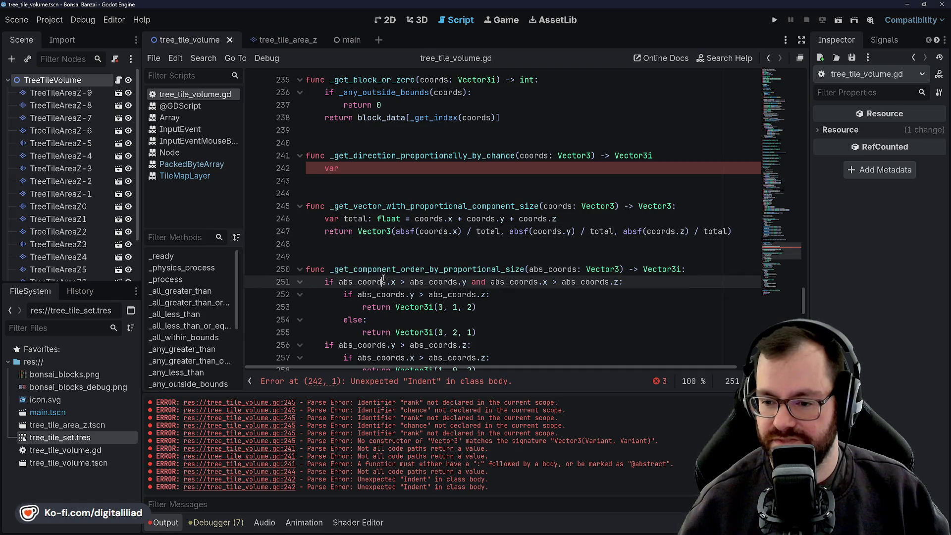
left_click(406, 294)
scroll(403, 311, "down", 1)
scroll(411, 313, "down", 1)
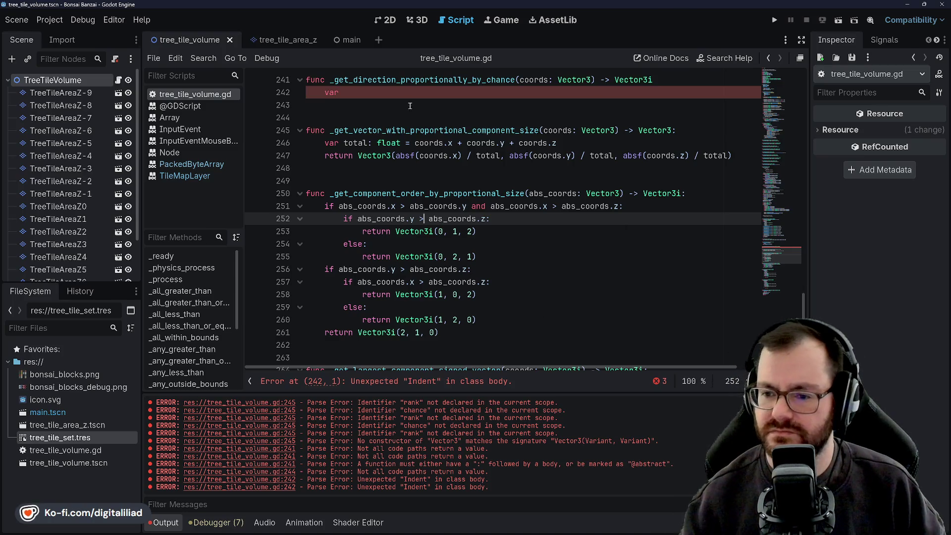
Step: Complete line 242 as 'var proportions: Vector3 = _get_vector_with_proportional_component_size(coords)' and save
scroll(394, 228, "up", 2)
left_click(389, 168)
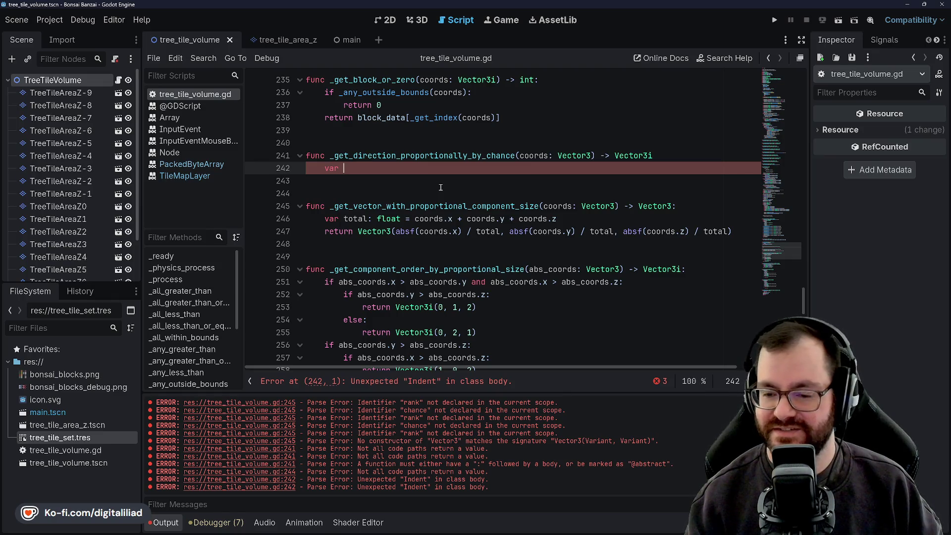
type("propoti")
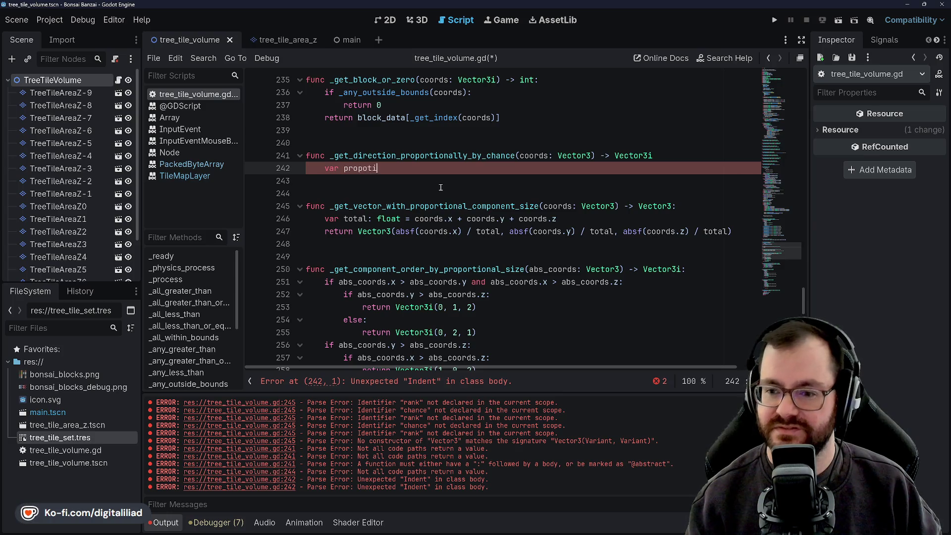
key("BackSpace")
key("BackSpace")
type("rtions: ")
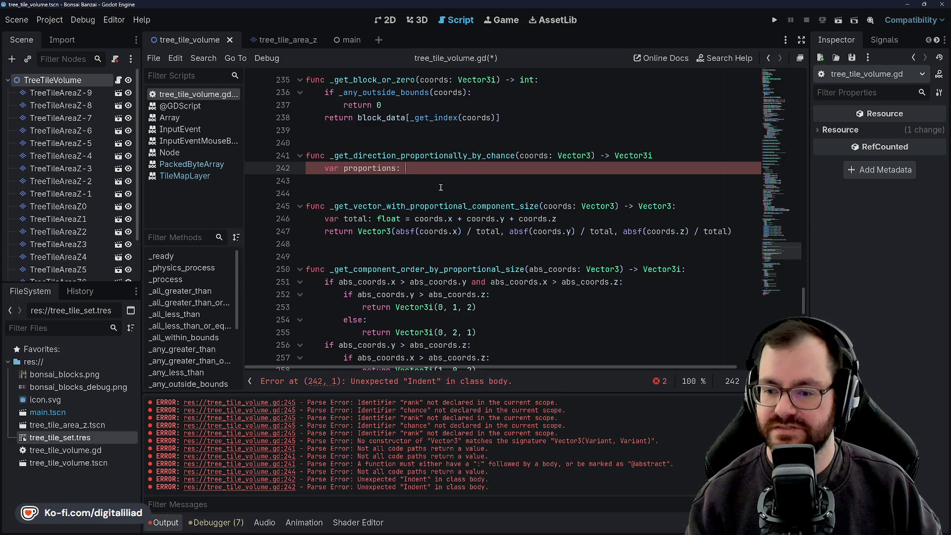
type("Vector3")
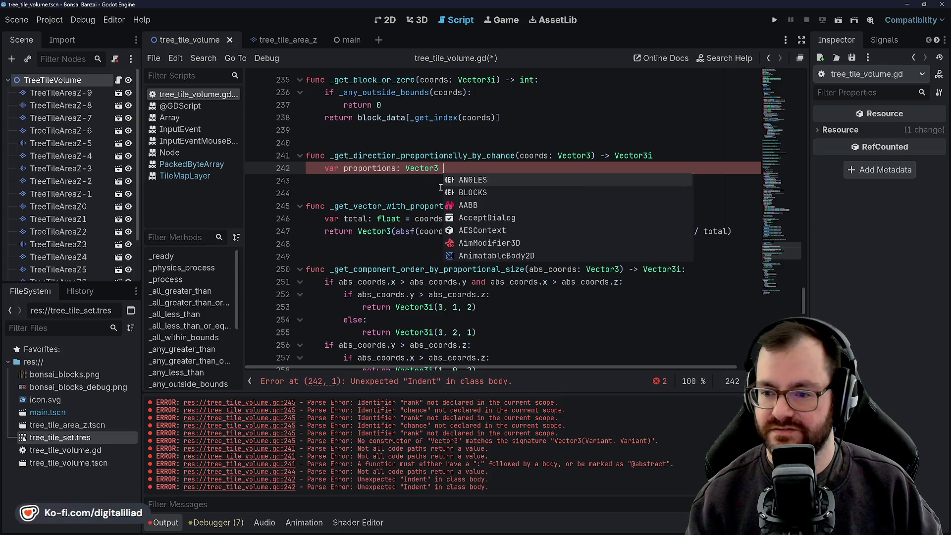
type(" = _get")
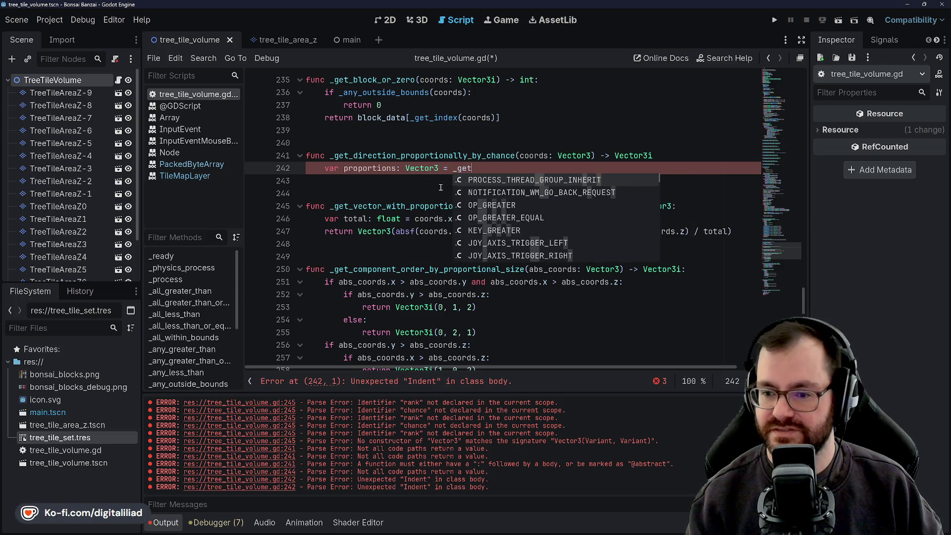
type("_vector")
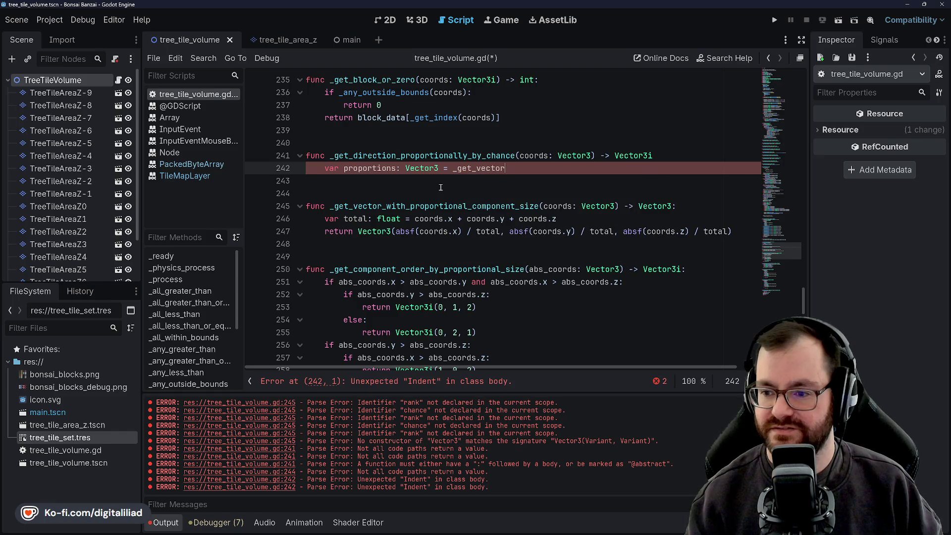
type("_with_propo")
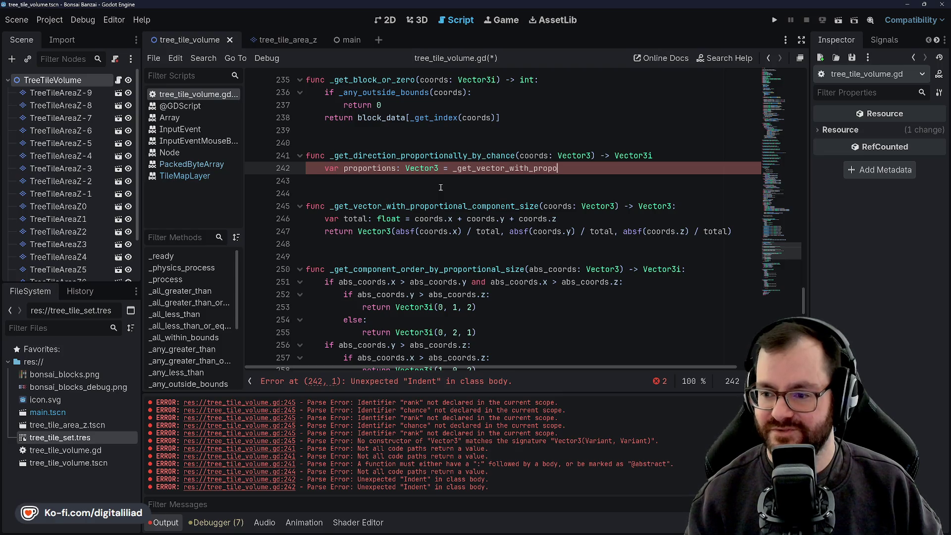
type("rtional_compone")
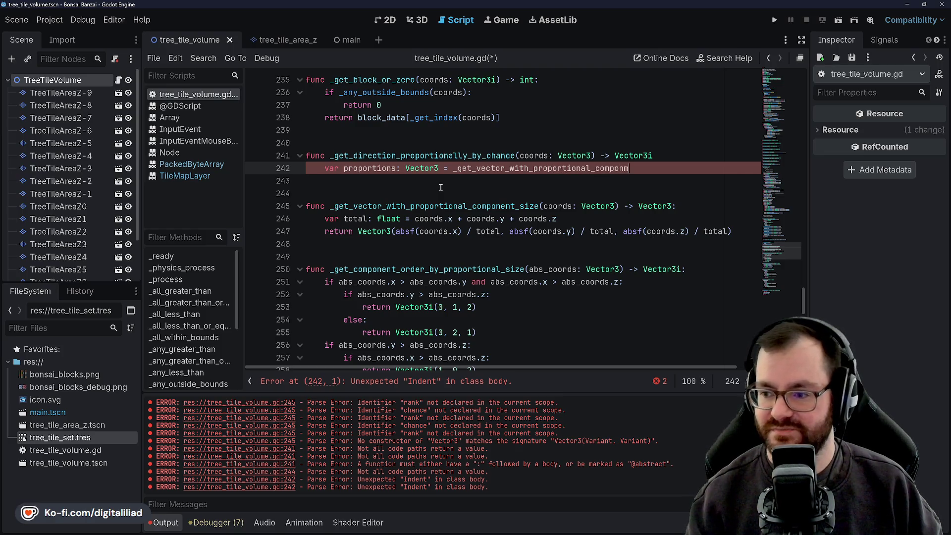
type("nt_")
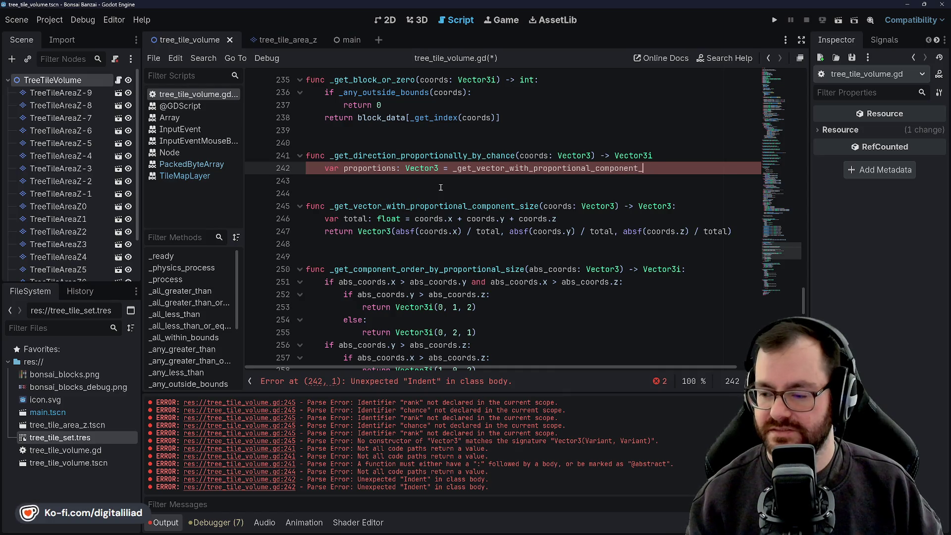
type("size(coords)")
key("ctrl+s")
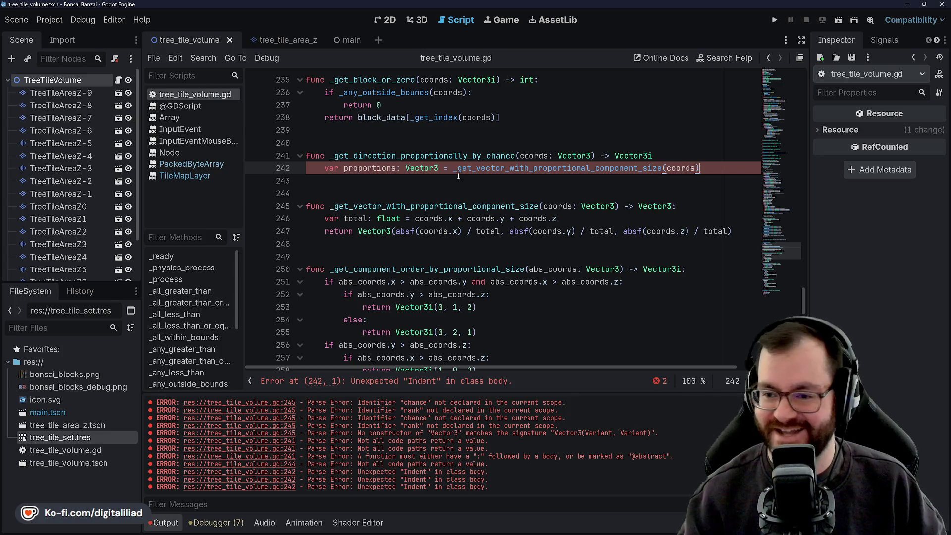
Step: Add 'var ranked_prop: Vector3 = _get_component_order_by_proportional_size(proportions)' below it and save
left_click(699, 156)
type(":")
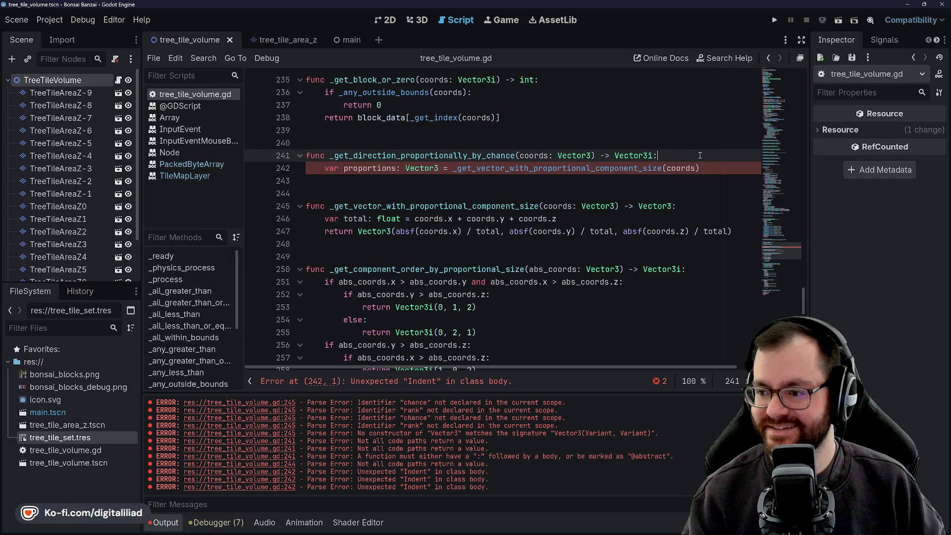
left_click(708, 181)
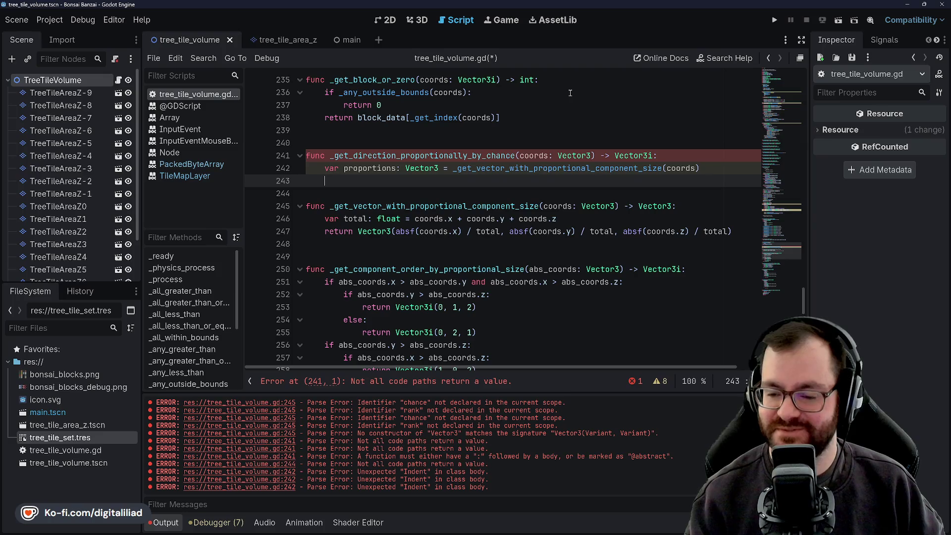
type("var rank")
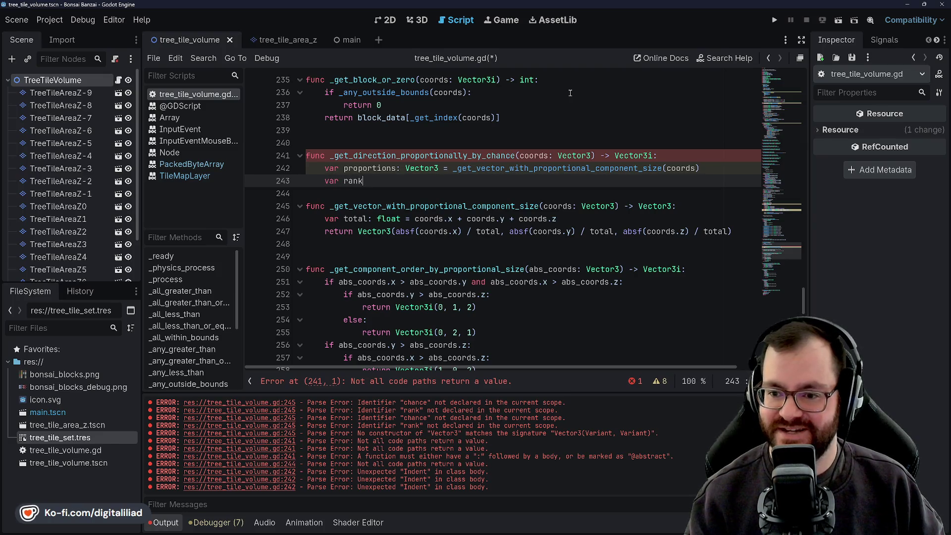
type("s:")
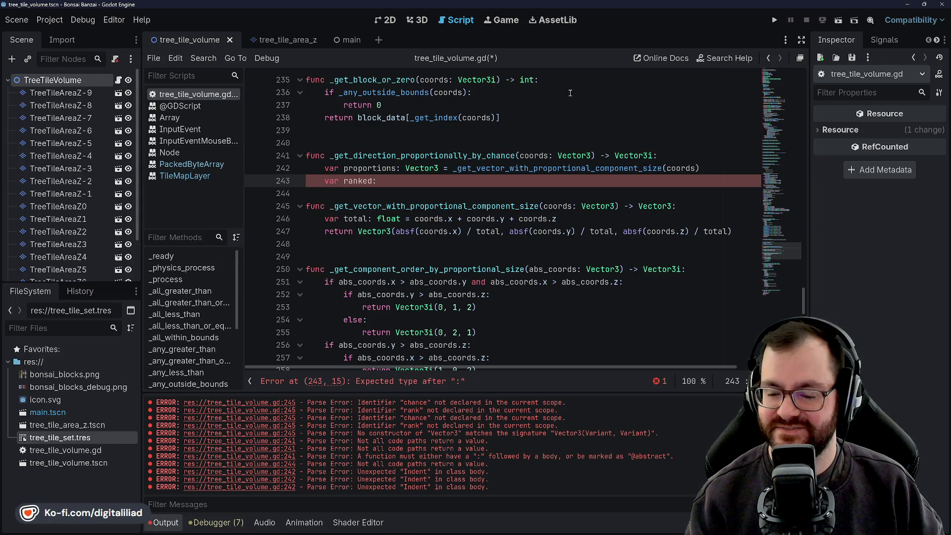
type("_prop")
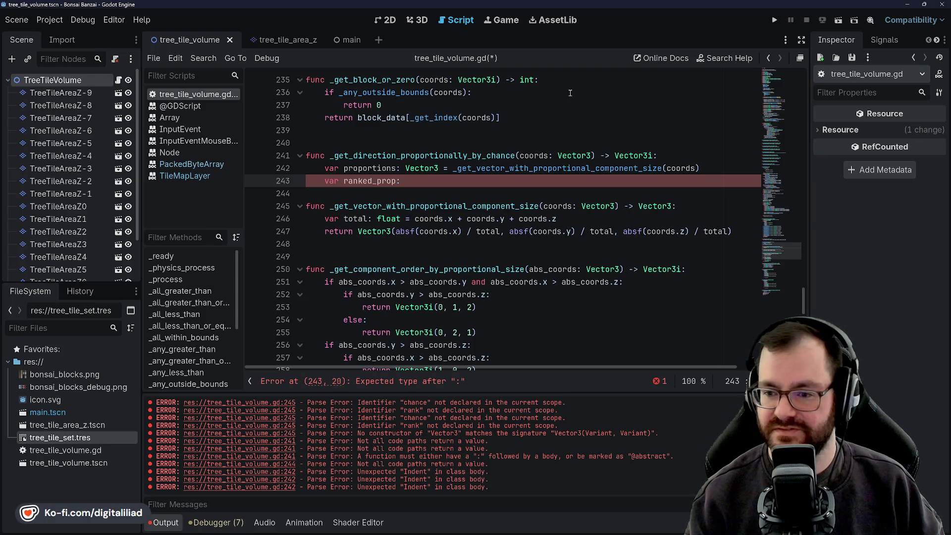
key("BackSpace")
type("=")
key("BackSpace")
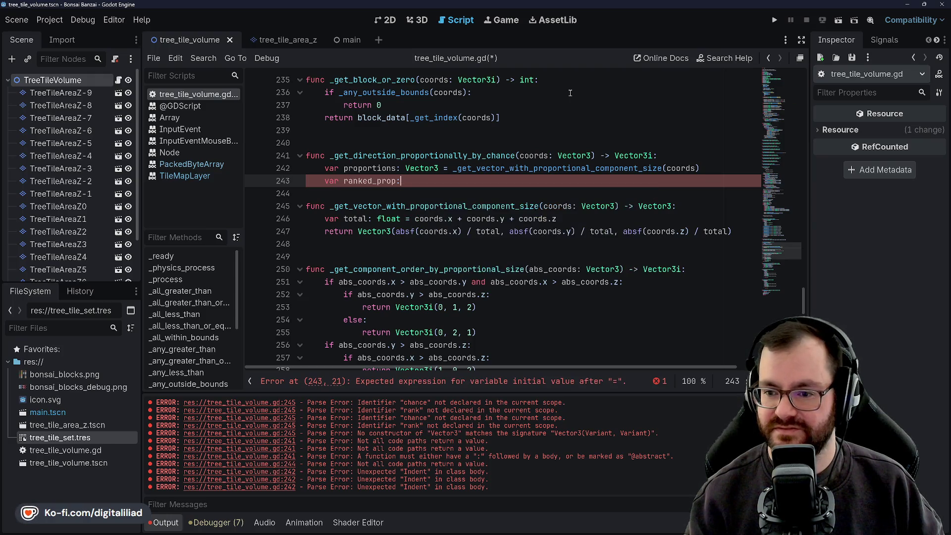
type("ctor3 ")
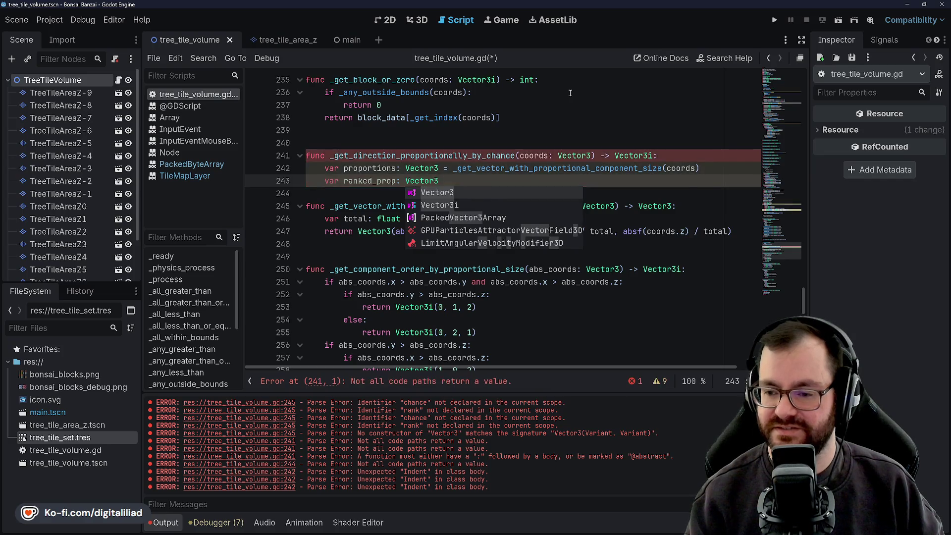
type("= _g")
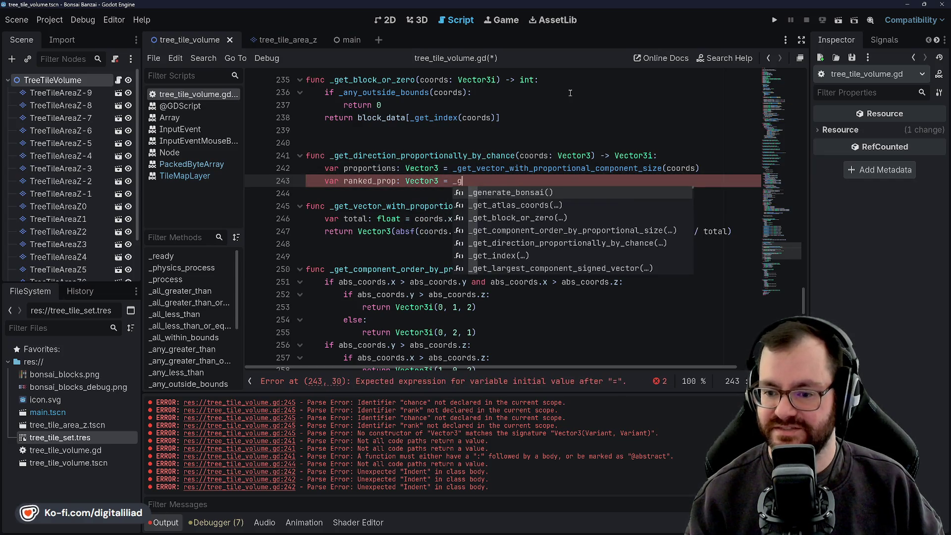
type("et_abs")
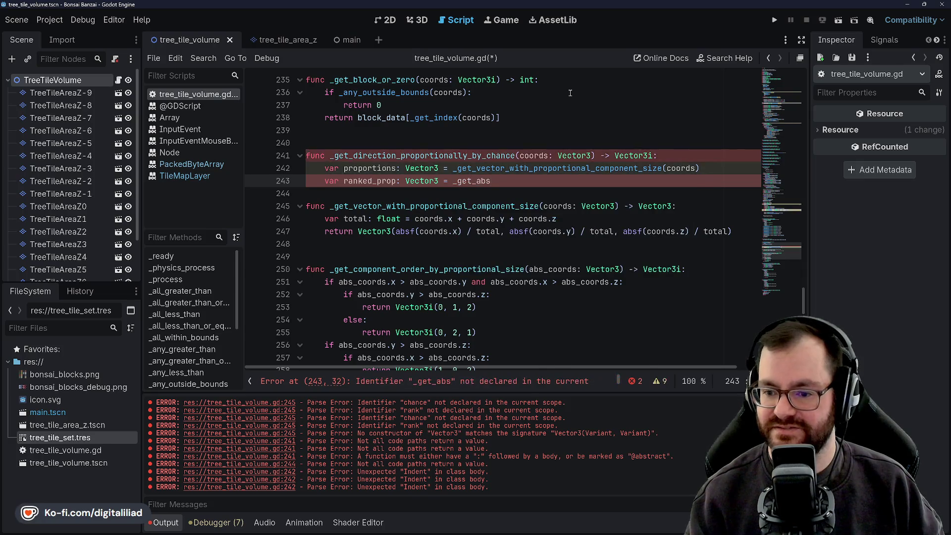
key("BackSpace")
key("BackSpace")
key("BackSpace")
type("component_orde")
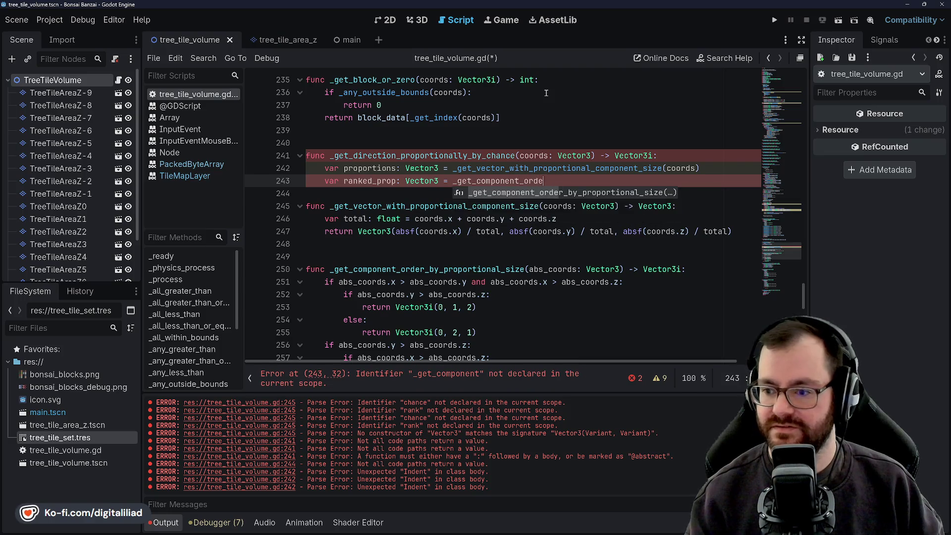
key("Return")
type("proportions")
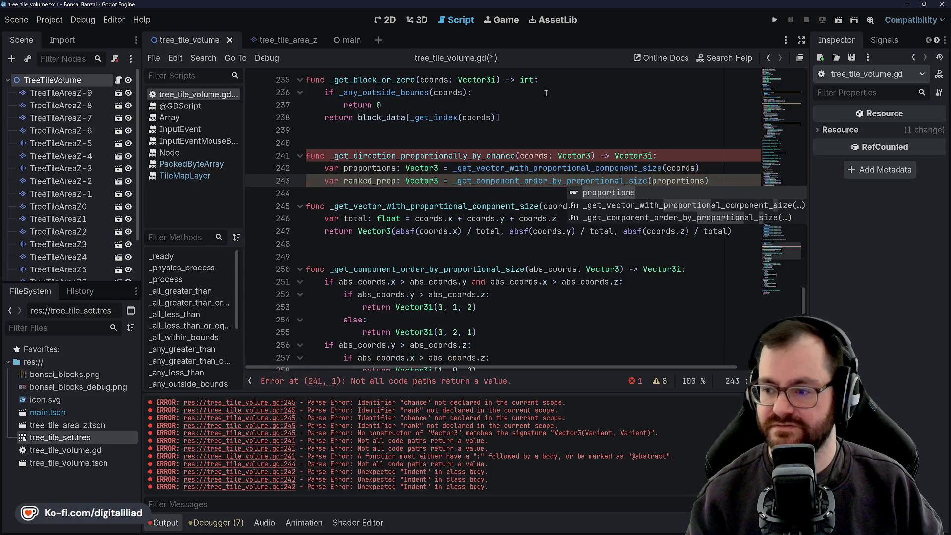
left_click(421, 206)
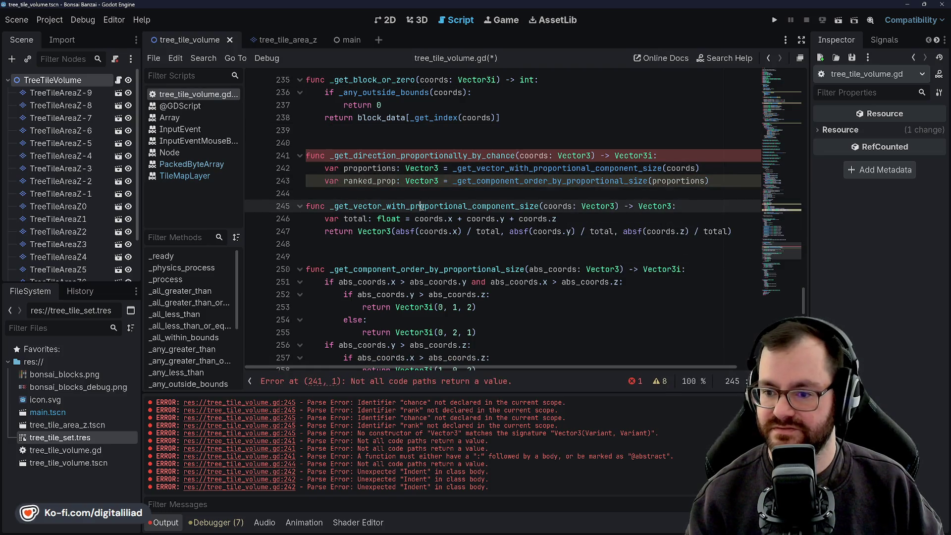
key("ctrl+s")
left_click(395, 182)
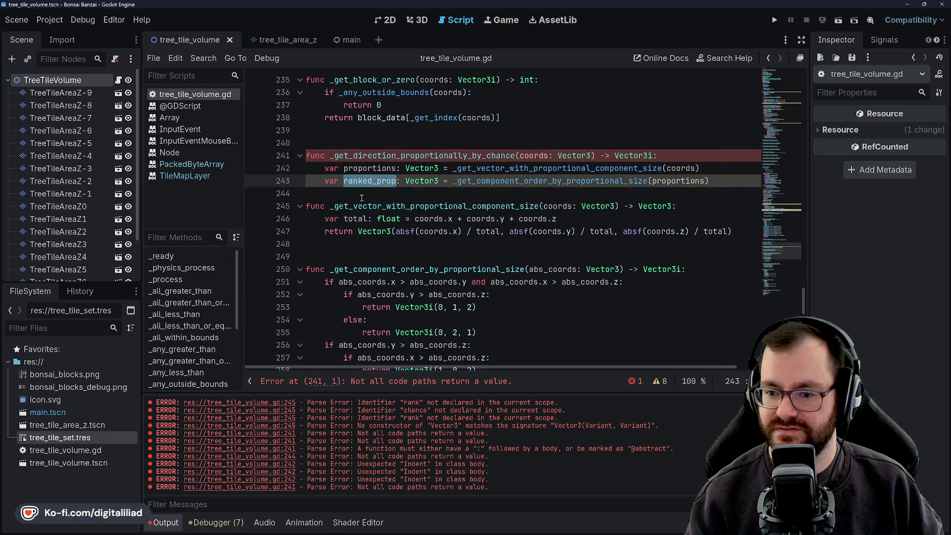
key("Down")
key("Up")
key("End")
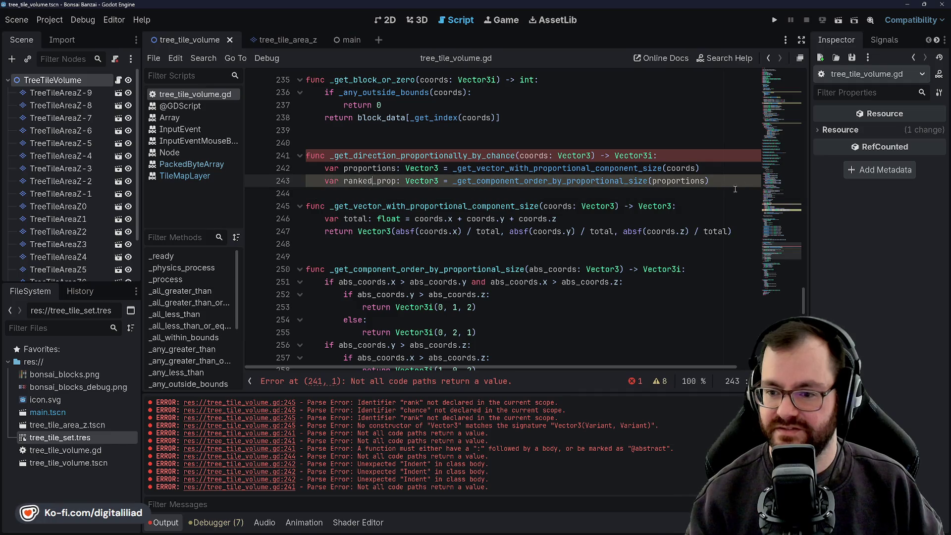
Step: Add 'var randf: float = randf()' on line 244
scroll(473, 223, "down", 1)
scroll(361, 236, "down", 1)
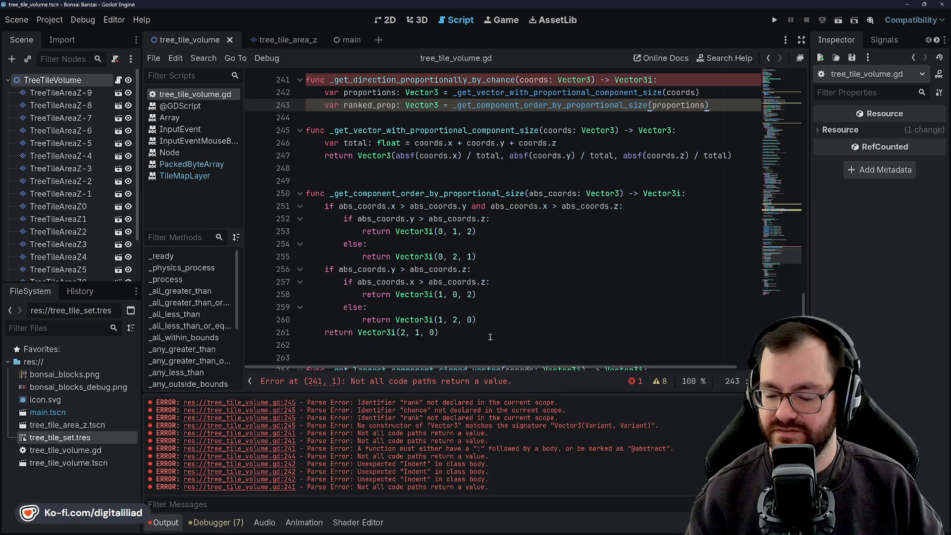
scroll(506, 310, "up", 2)
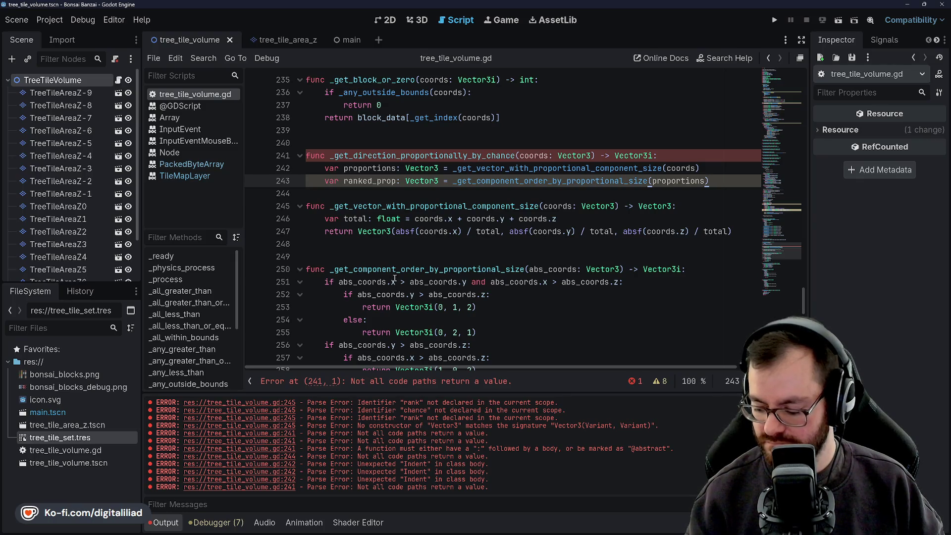
scroll(394, 283, "up", 1)
left_click(379, 228)
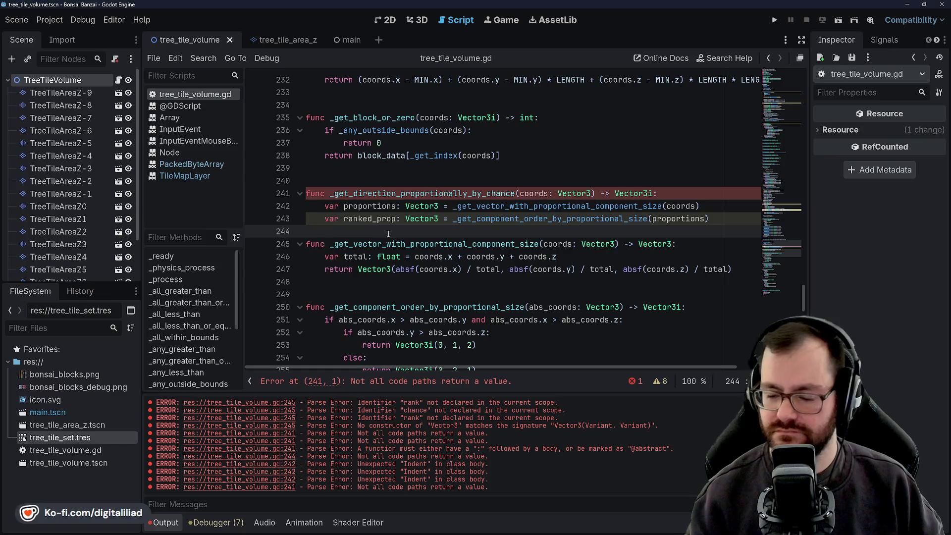
key("Return")
left_click(389, 234)
type("var")
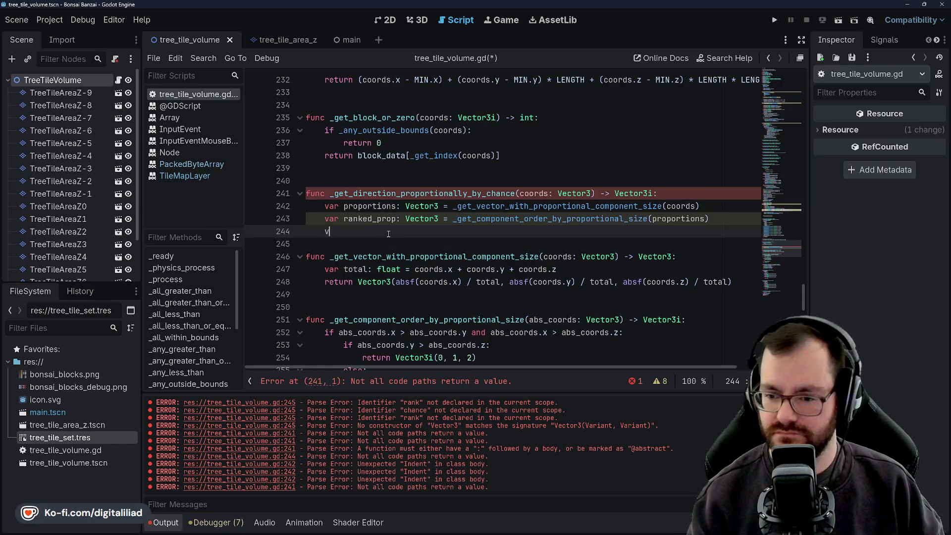
key("BackSpace")
key("BackSpace")
key("BackSpace")
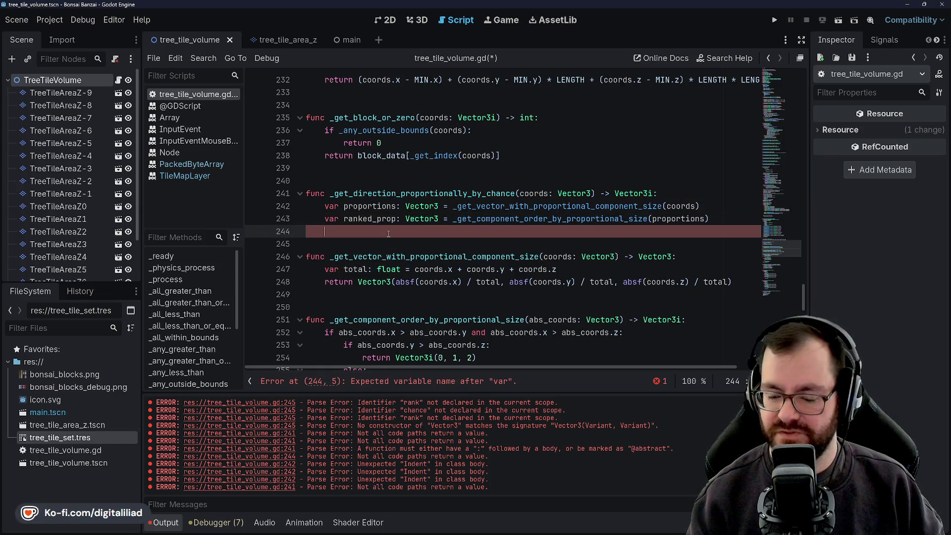
type("return")
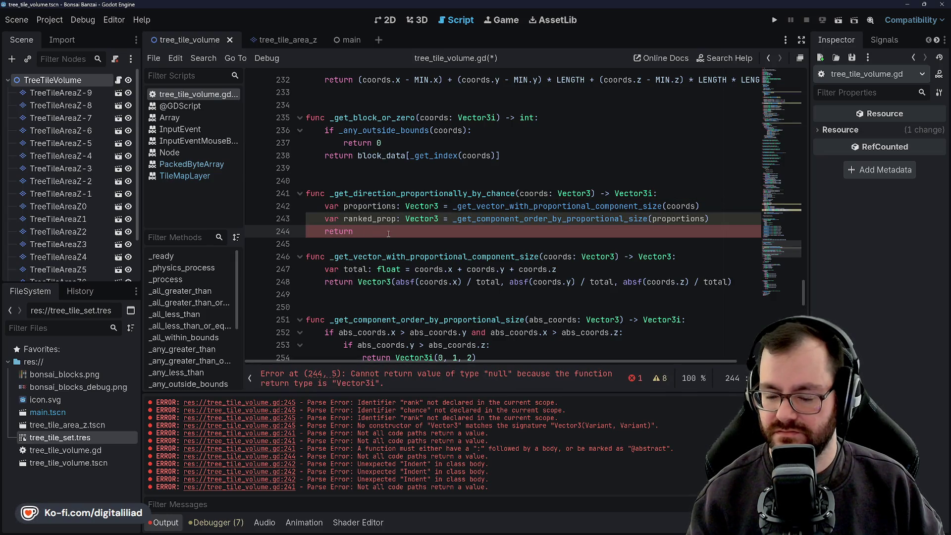
key("BackSpace")
key("BackSpace")
key("BackSpace")
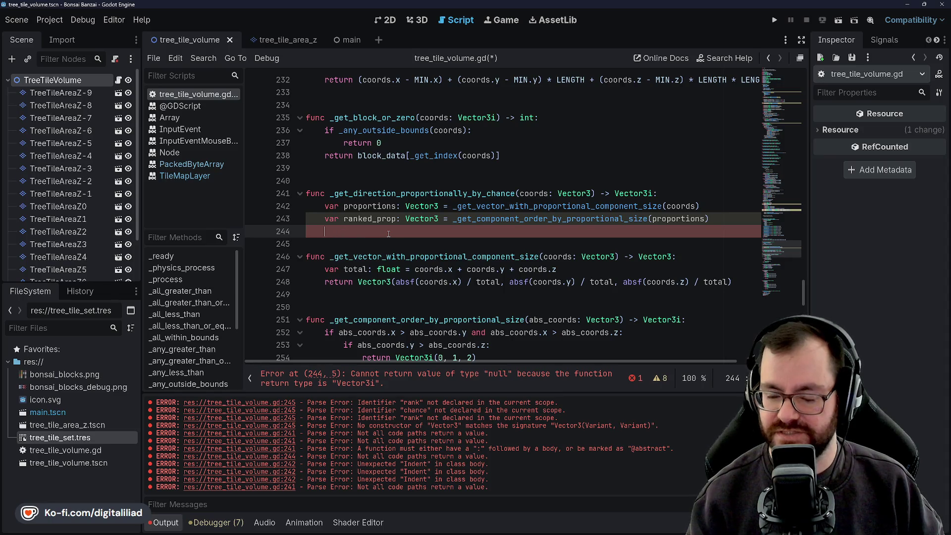
type("var")
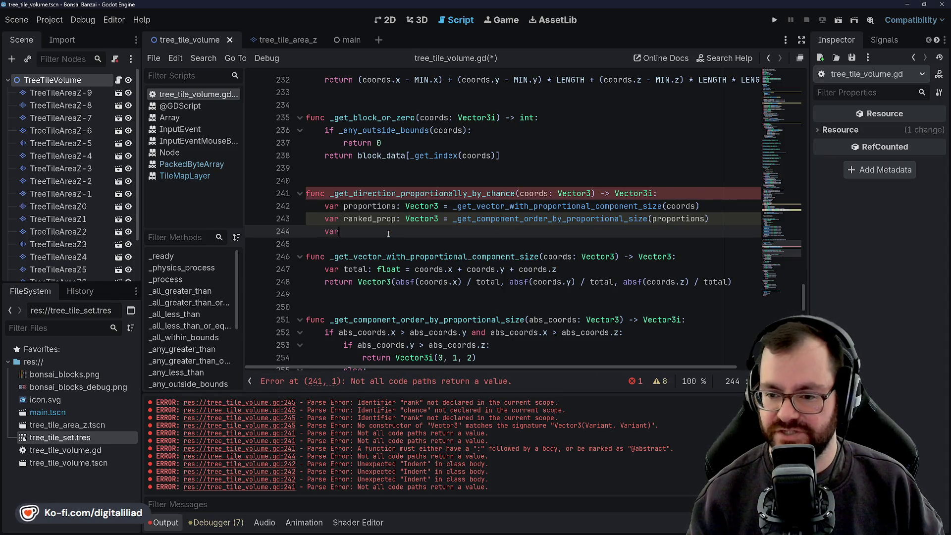
type(" random_v")
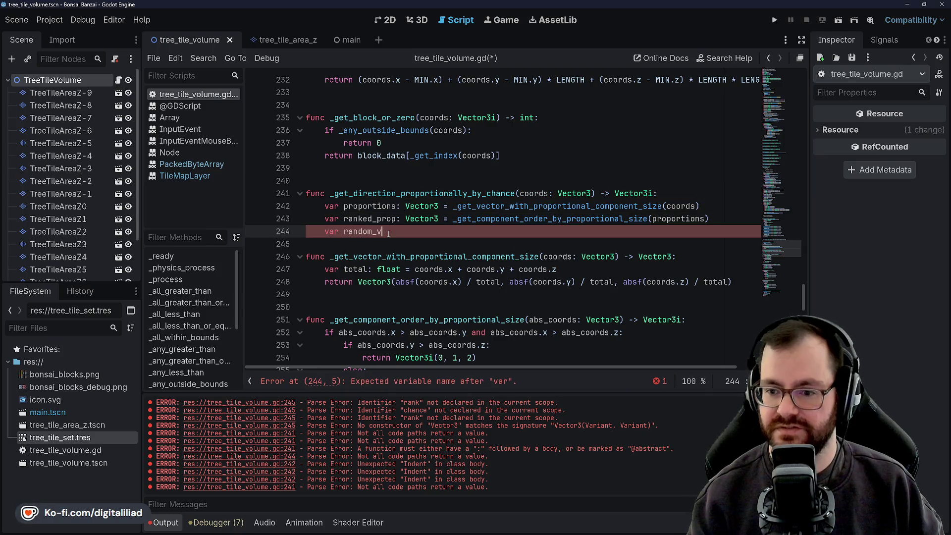
type("a")
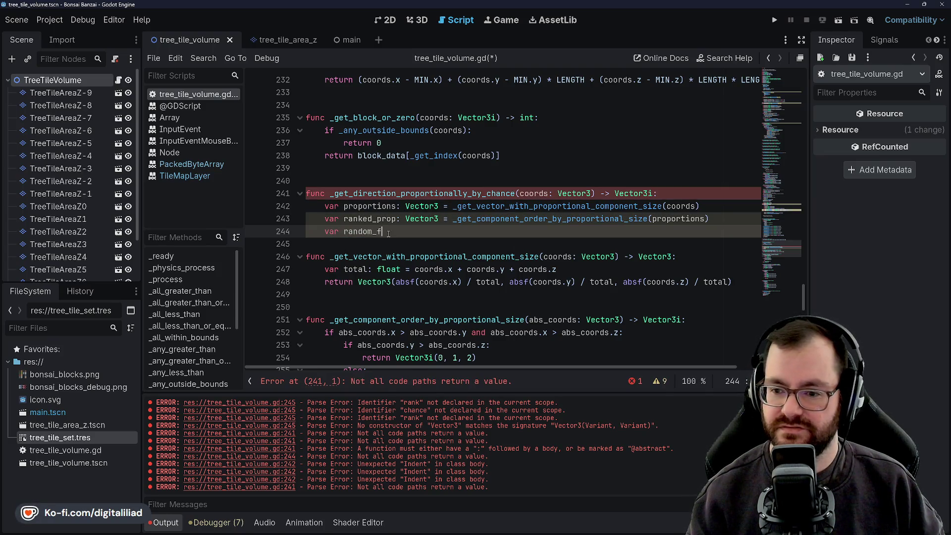
key("BackSpace")
key("BackSpace")
key("BackSpace")
type("_float")
key("BackSpace")
key("BackSpace")
key("BackSpace")
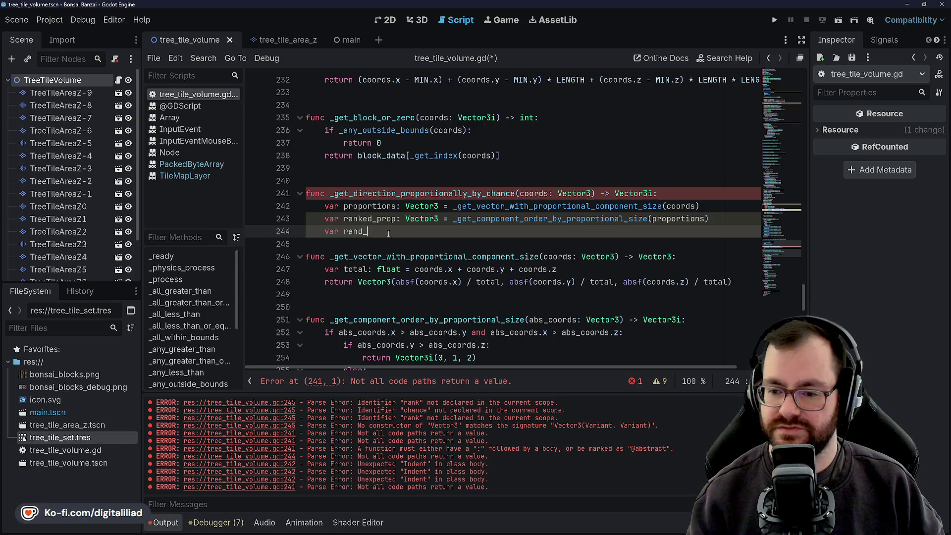
type("f: float = rand")
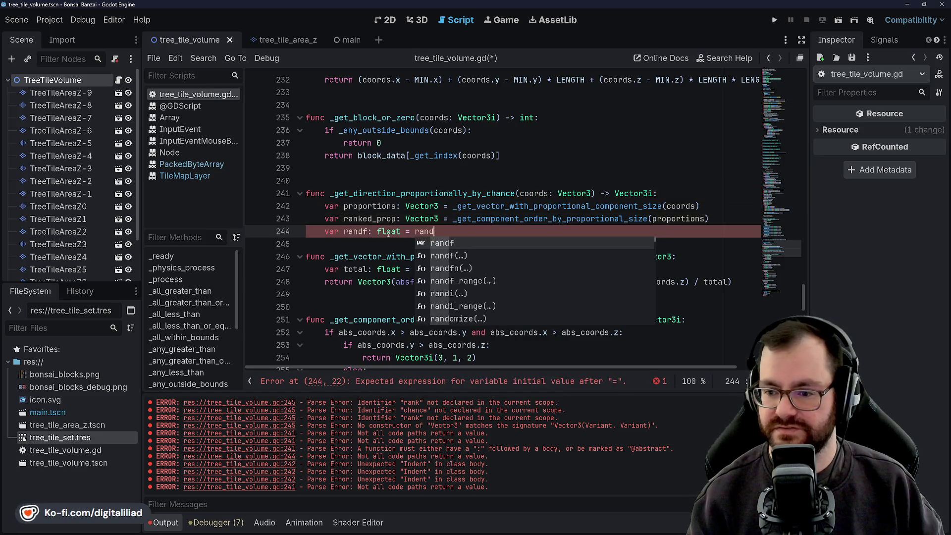
key("Down")
key("Return")
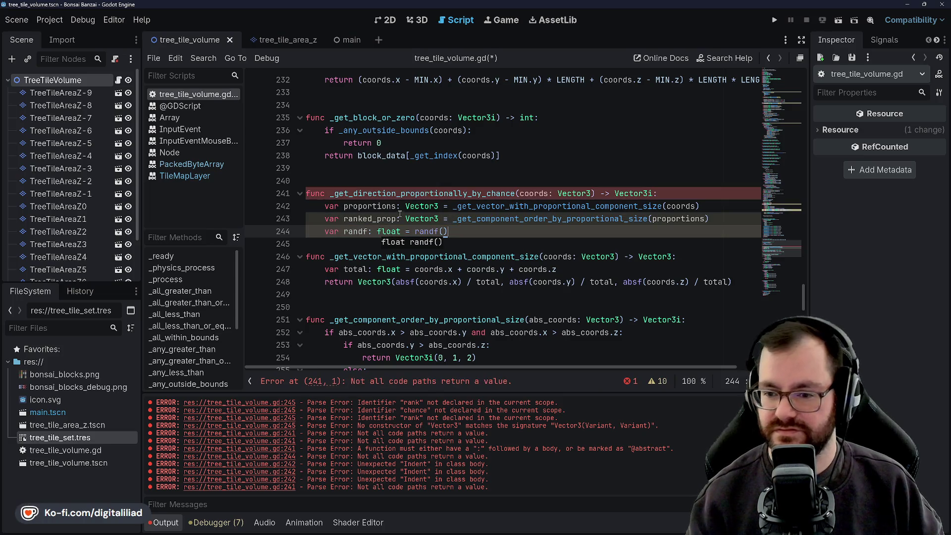
Step: Rename ranked_prop to ranked, save, and add a new line below the randf line
left_click(401, 193)
left_click(378, 218)
key("ctrl+shift+Right")
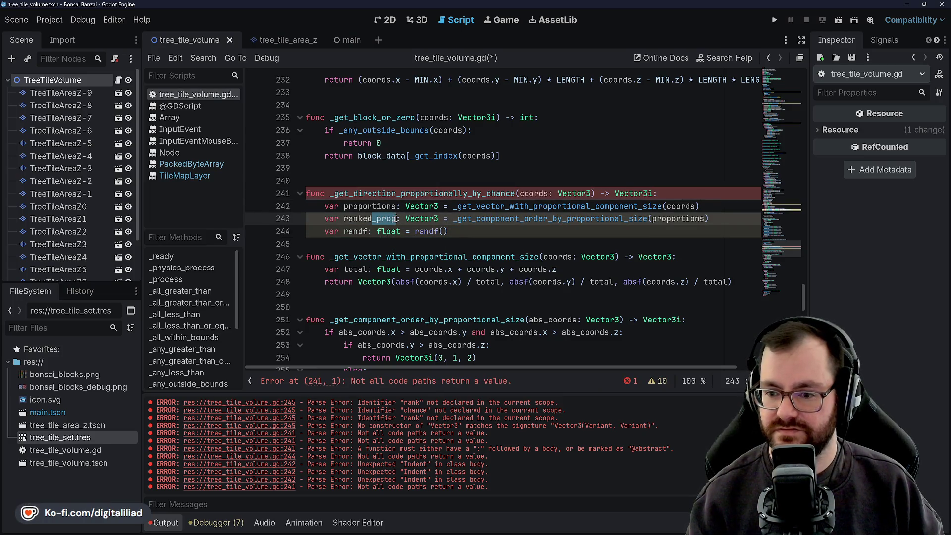
key("Delete")
key("Up")
key("ctrl+s")
left_click(372, 219)
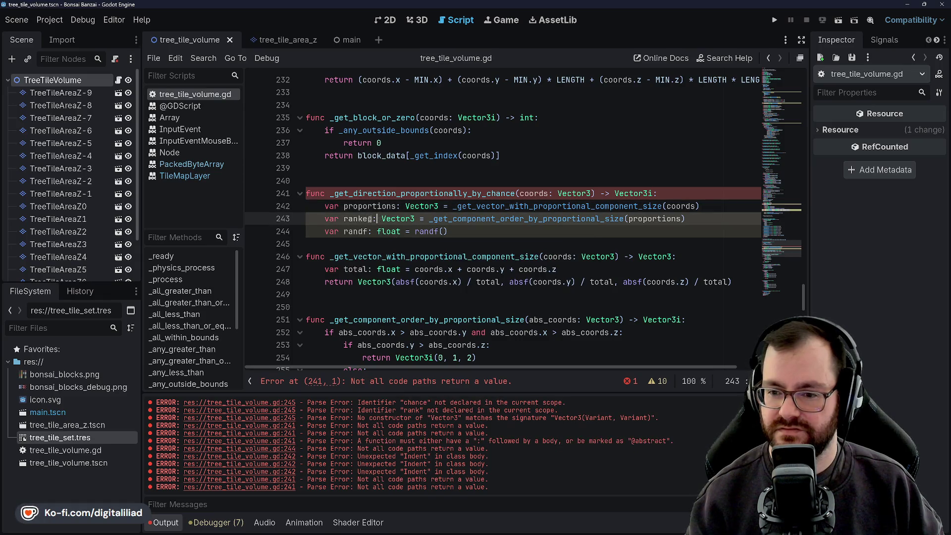
left_click(480, 233)
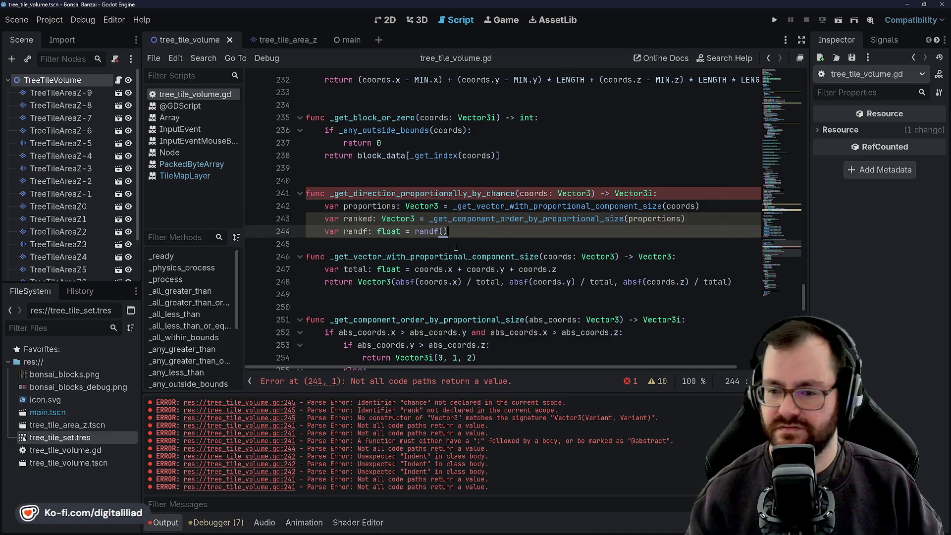
key("Return")
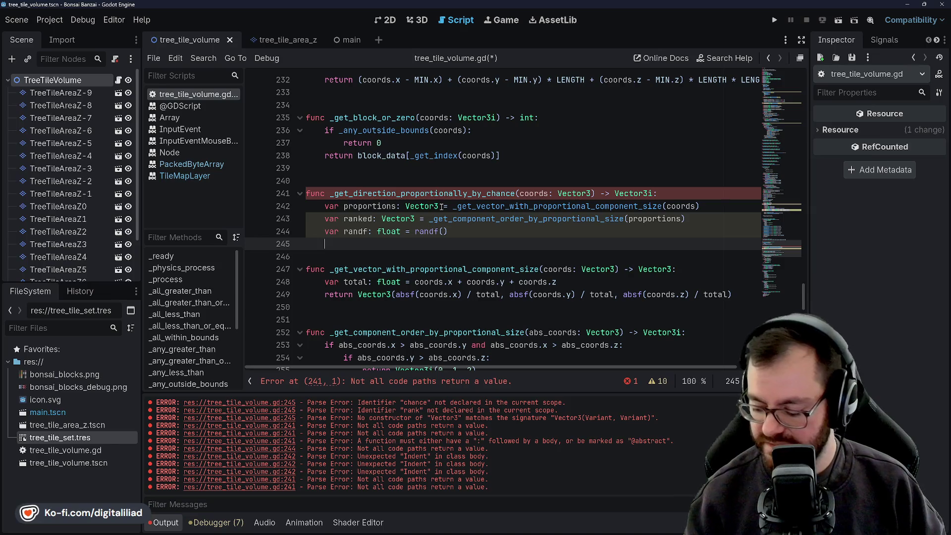
Step: Write the condition 'if randf <= proportions[ranked[2]]' on line 245 and save
type("if")
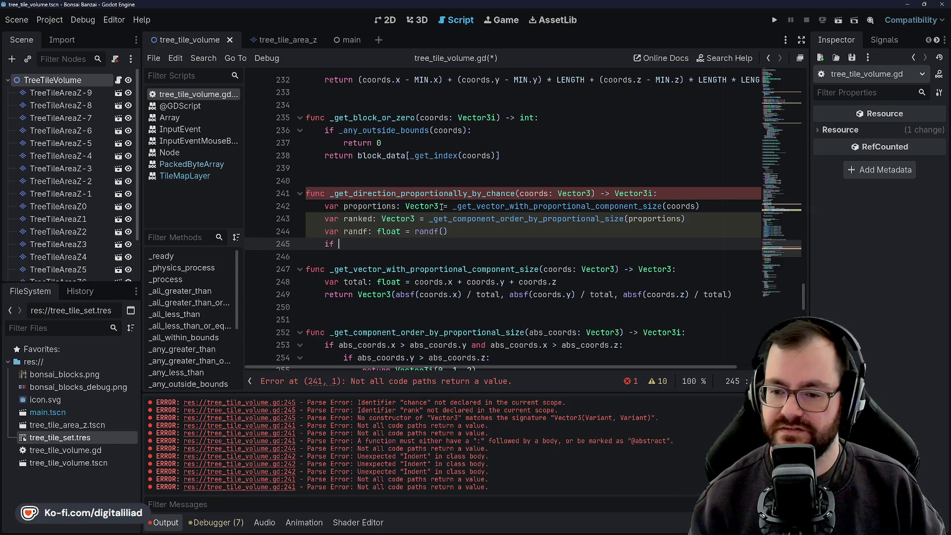
type(" [")
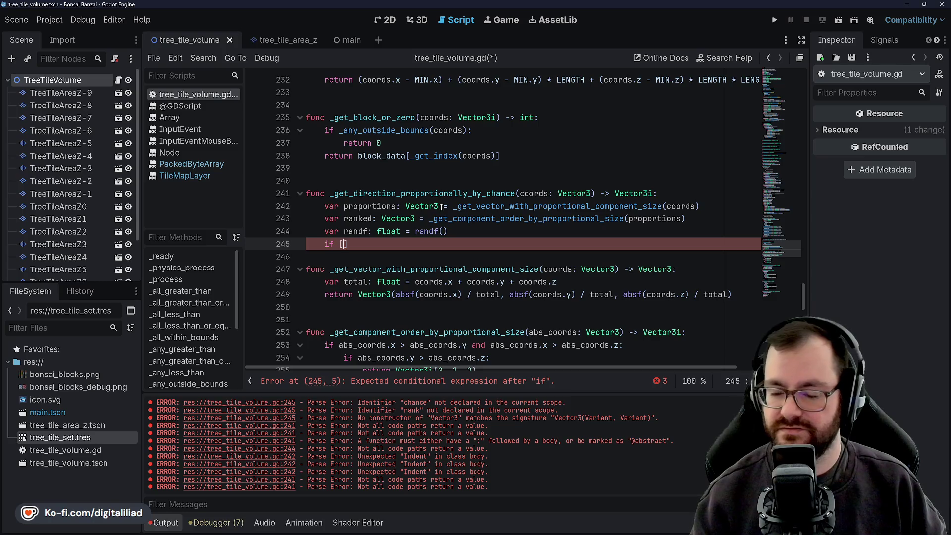
type("propo")
key("BackSpace")
key("BackSpace")
key("BackSpace")
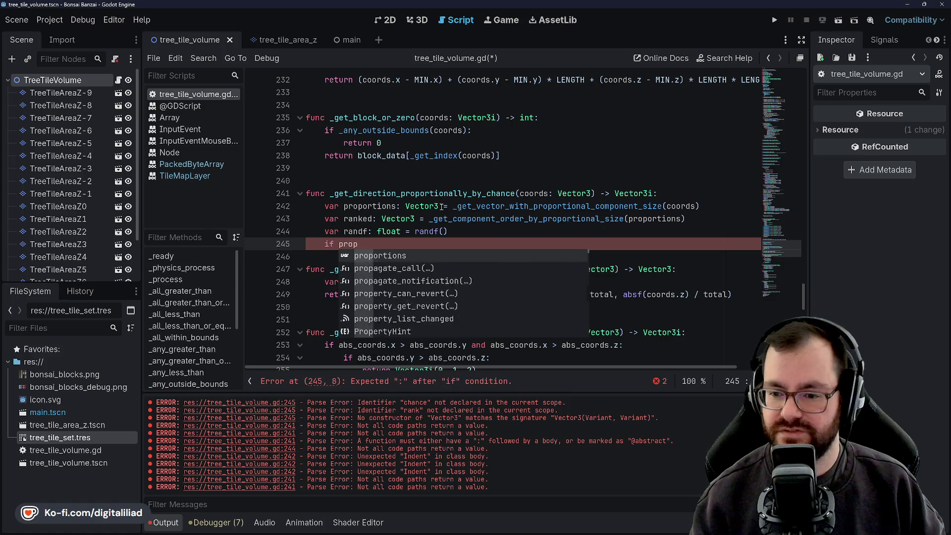
type("randf <")
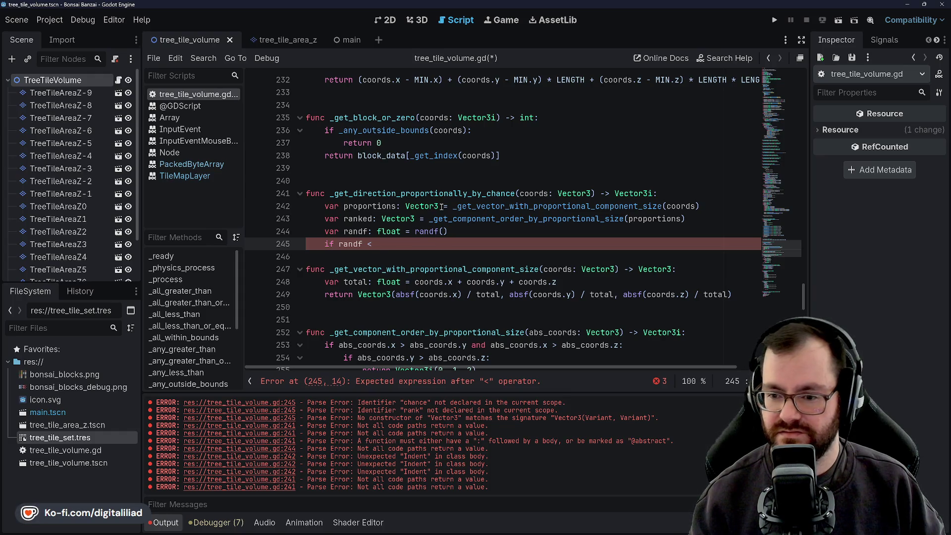
type("proportions")
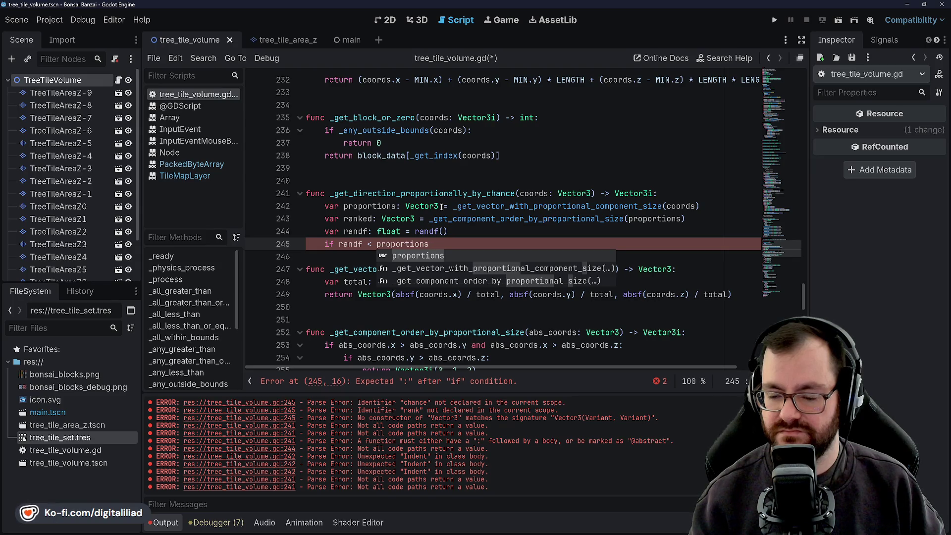
key("ctrl+Left")
key("BackSpace")
type("=")
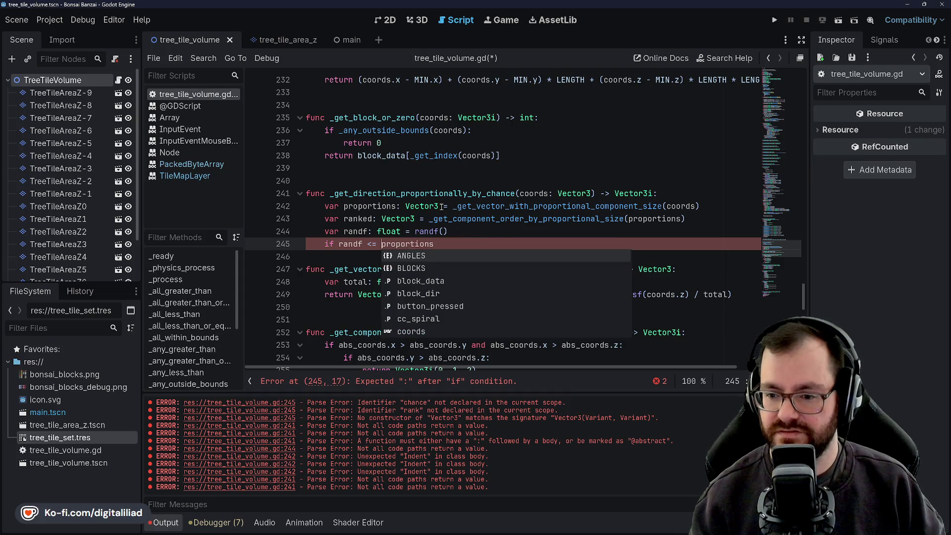
key("Right")
key("Right")
key("Right")
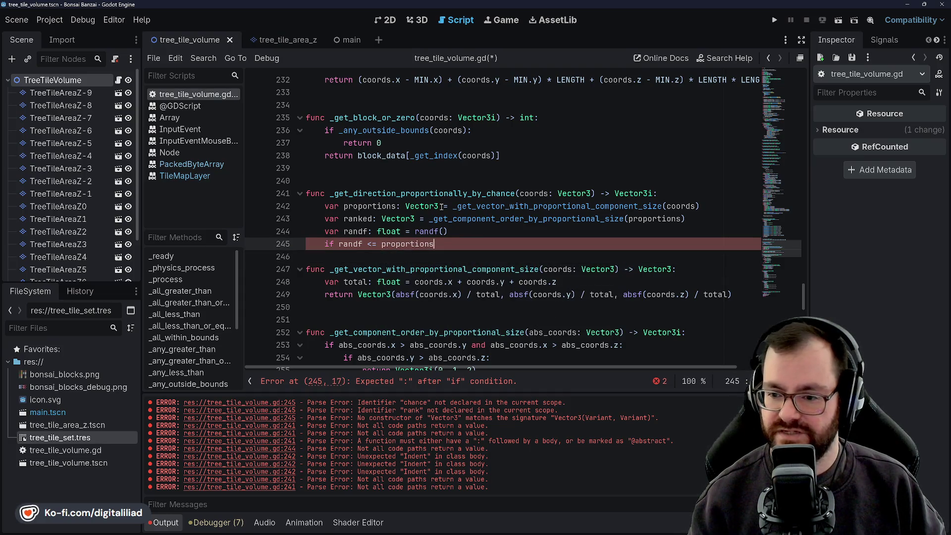
type("ranked[")
key("Right")
key("Right")
key("ctrl+s")
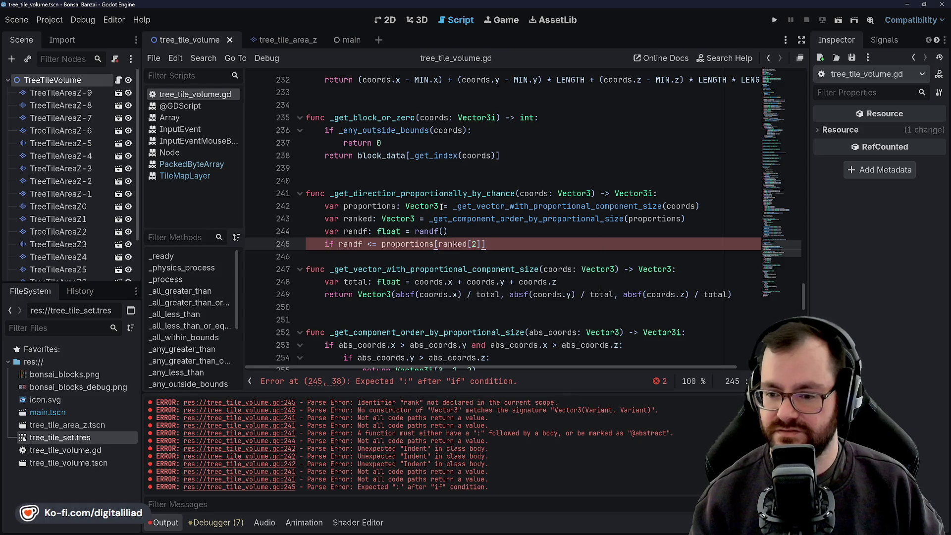
Step: End the if with a colon and begin 'return Vector3i(0, 0,' beneath it
type(":")
key("Return")
type("return Vector3")
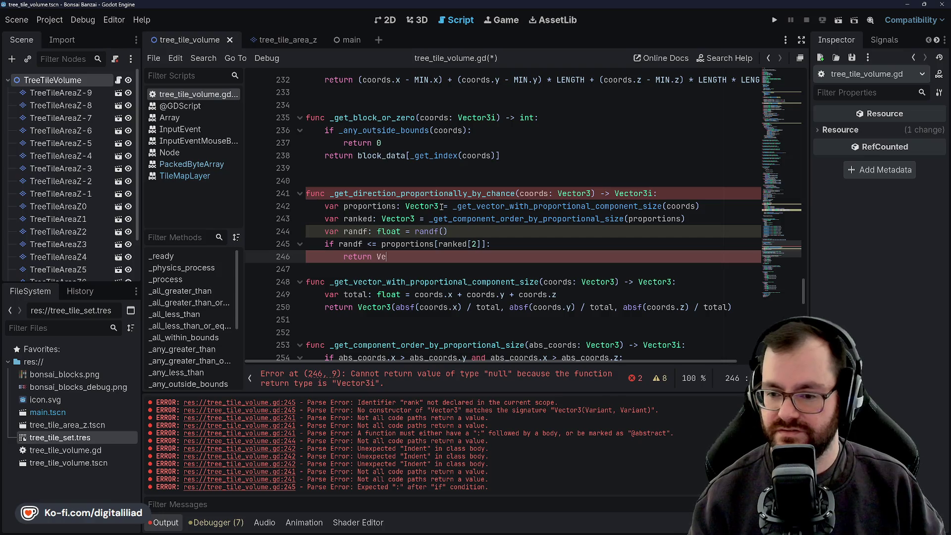
type("i(0, 0")
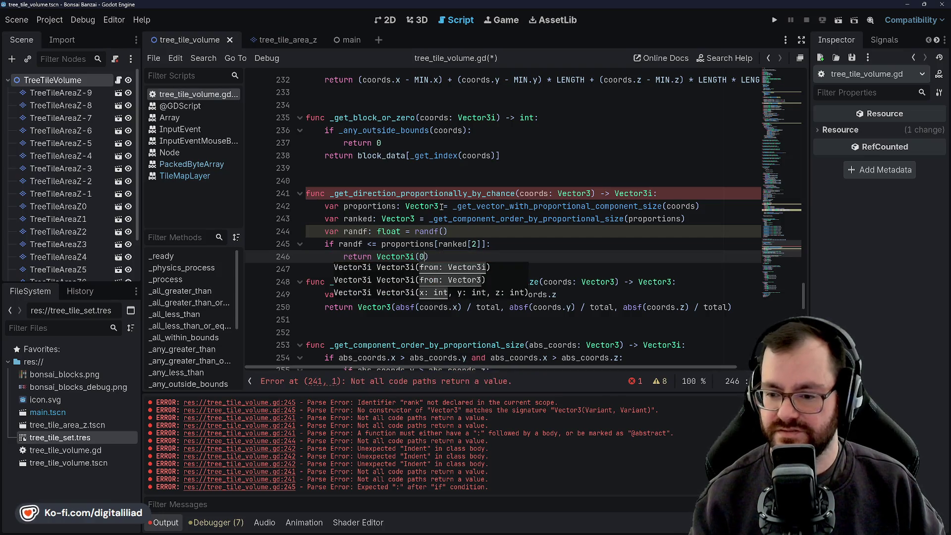
type(",")
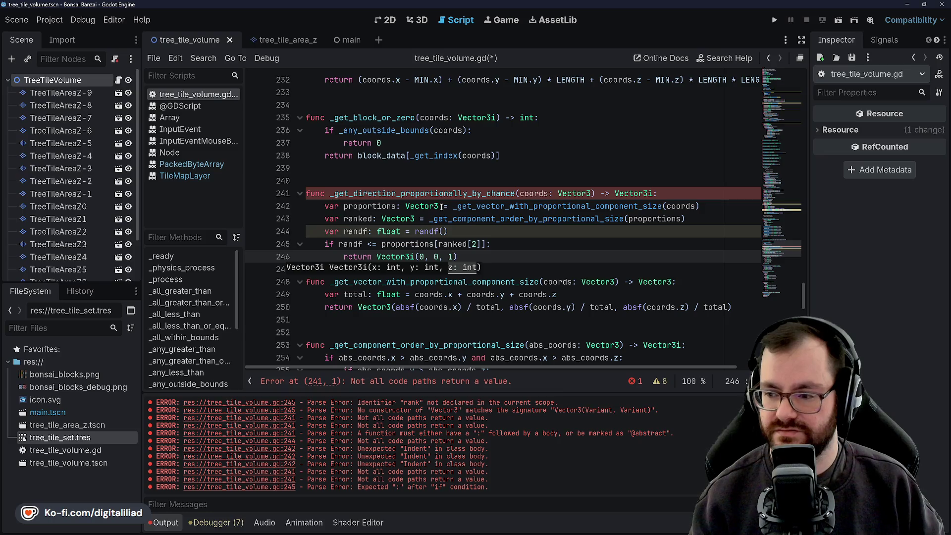
Step: Start the return value with a float signf() call instead of coords.z
key("ctrl+s")
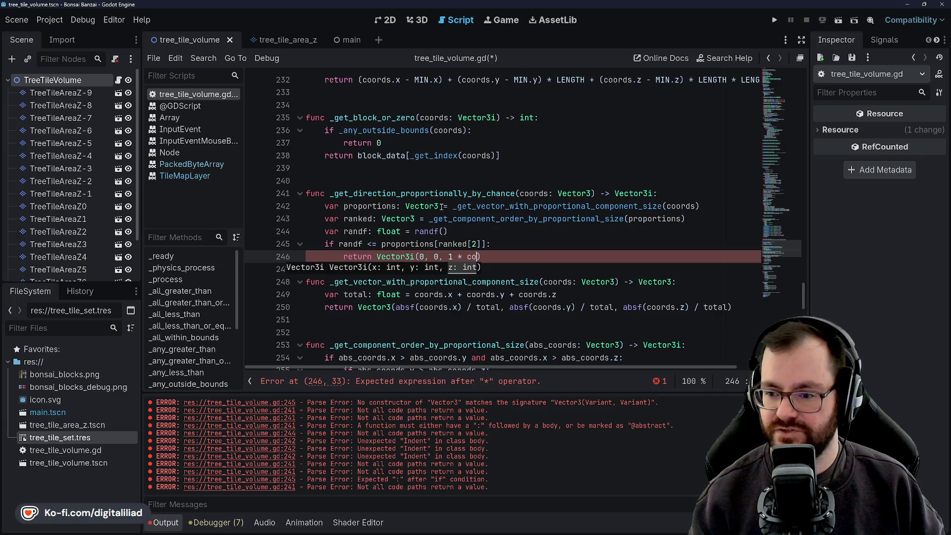
type("ords.z")
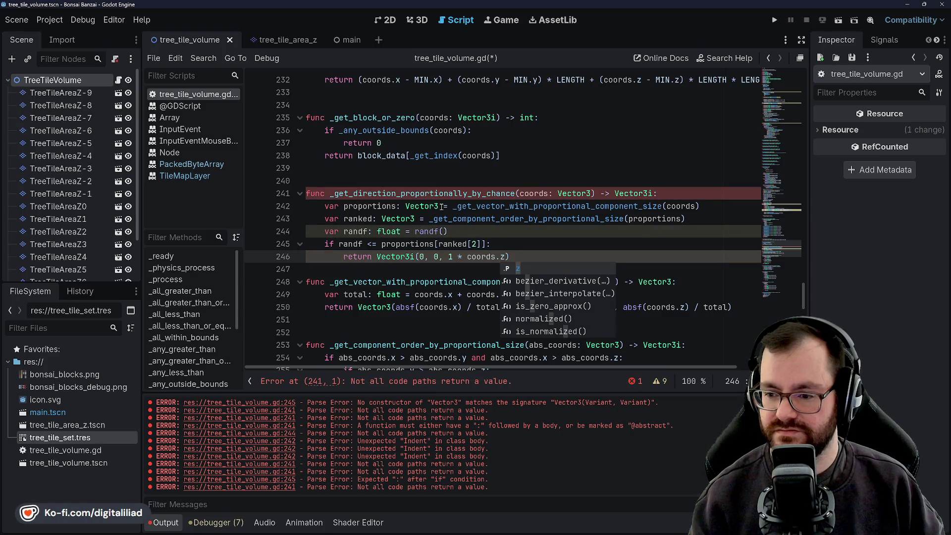
key("BackSpace")
key("BackSpace")
key("BackSpace")
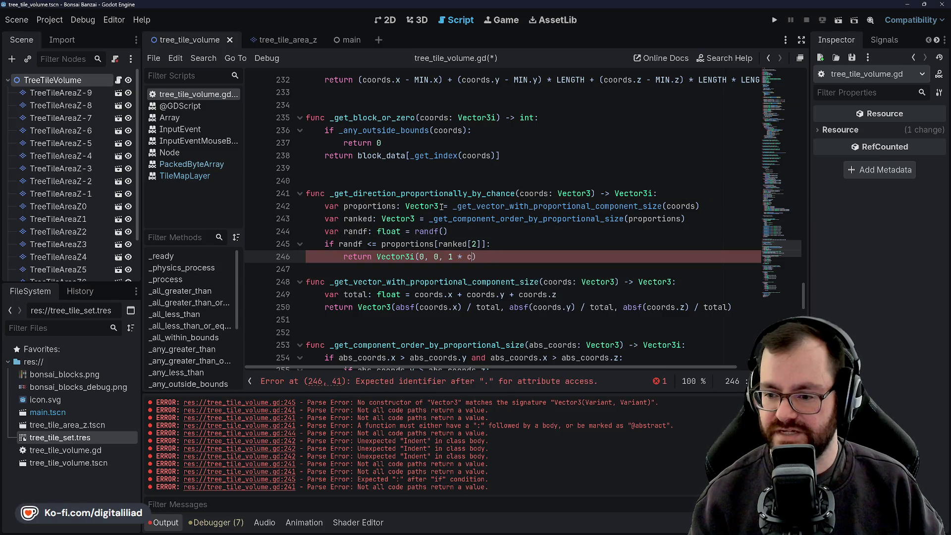
type("sign")
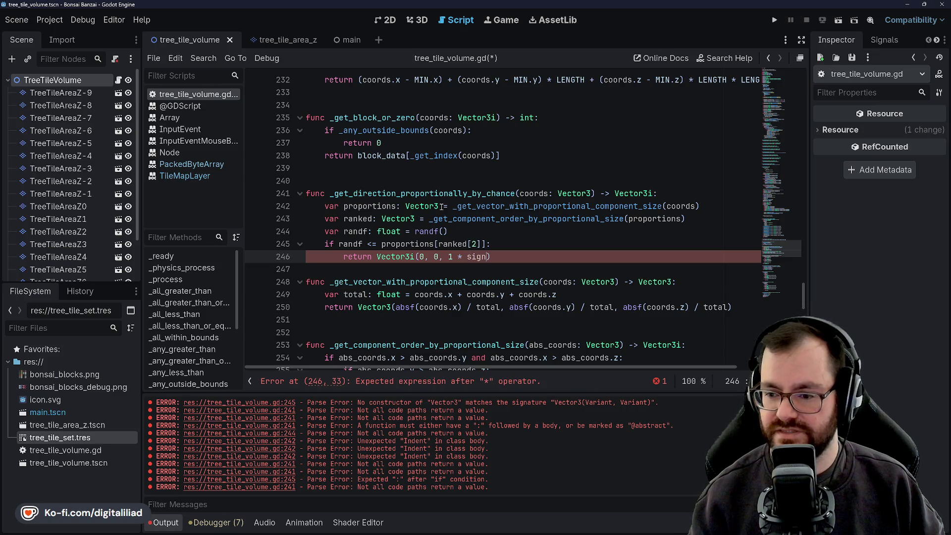
type("i")
key("Return")
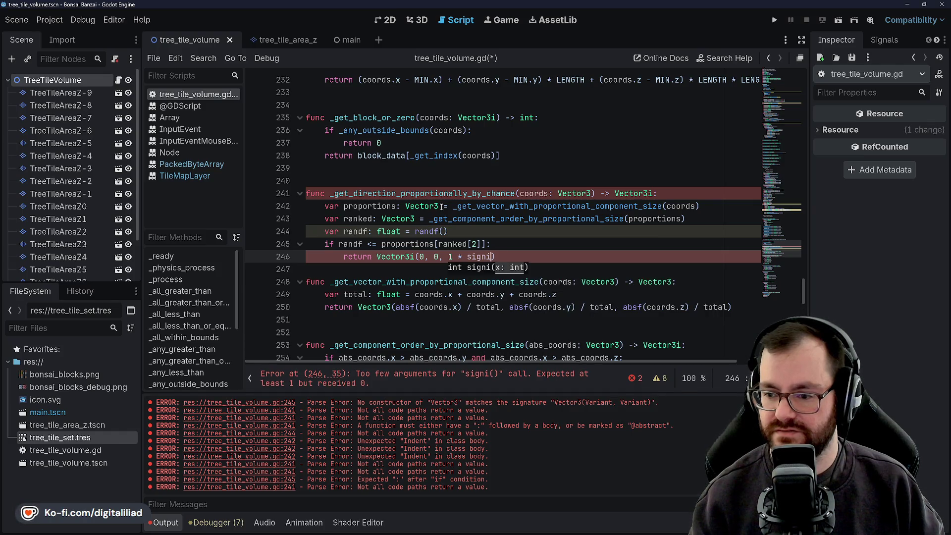
key("Return")
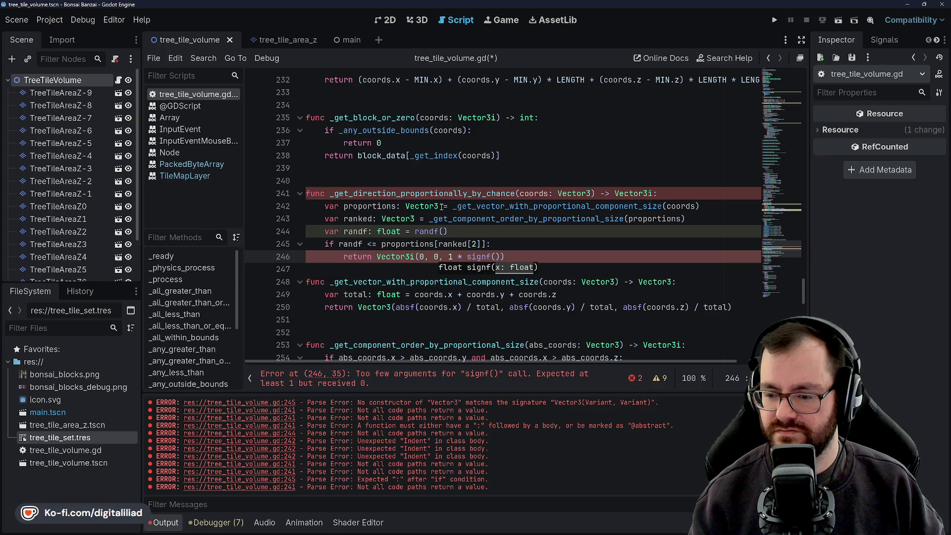
Step: Complete the return as Vector3i(0, 0, roundi(1.0 * signf(coords.z)) and save the script
type("round")
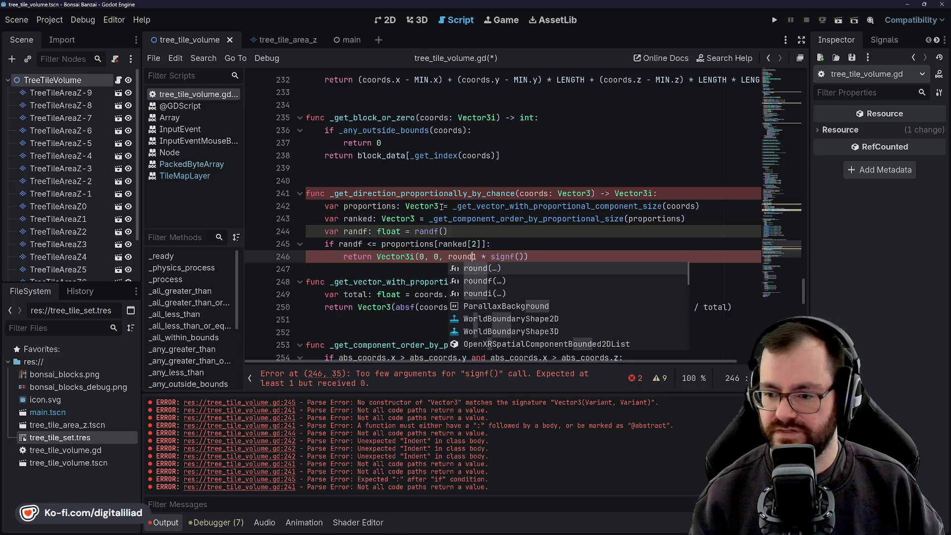
type("i(1")
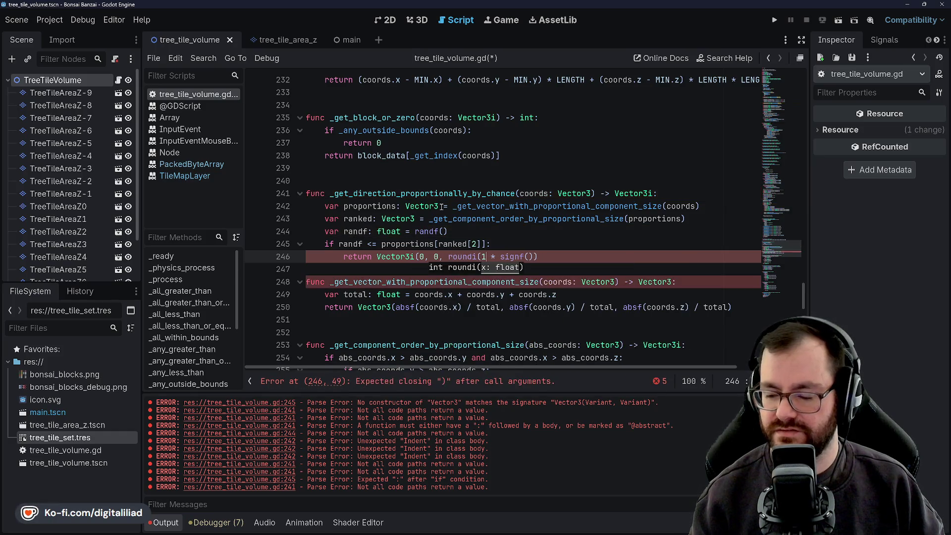
type(".0")
key("Right")
key("Right")
key("Right")
type("coords.z")
key("End")
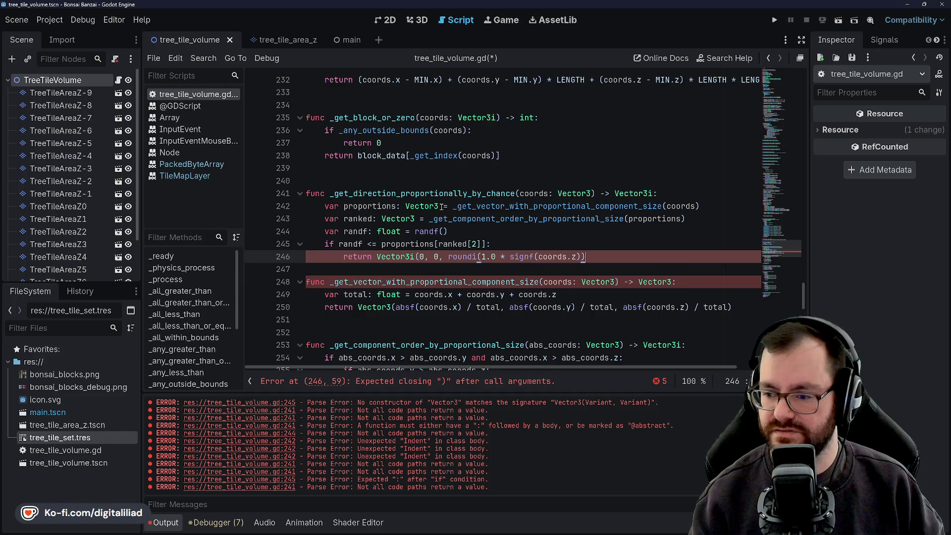
key("ctrl+s")
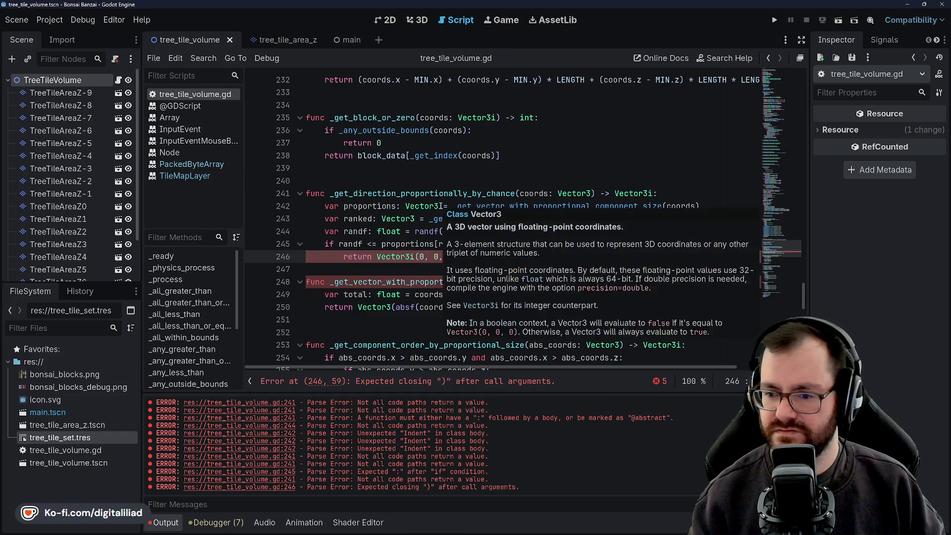
left_click(411, 189)
key("Up")
key("Up")
scroll(433, 193, "up", 3)
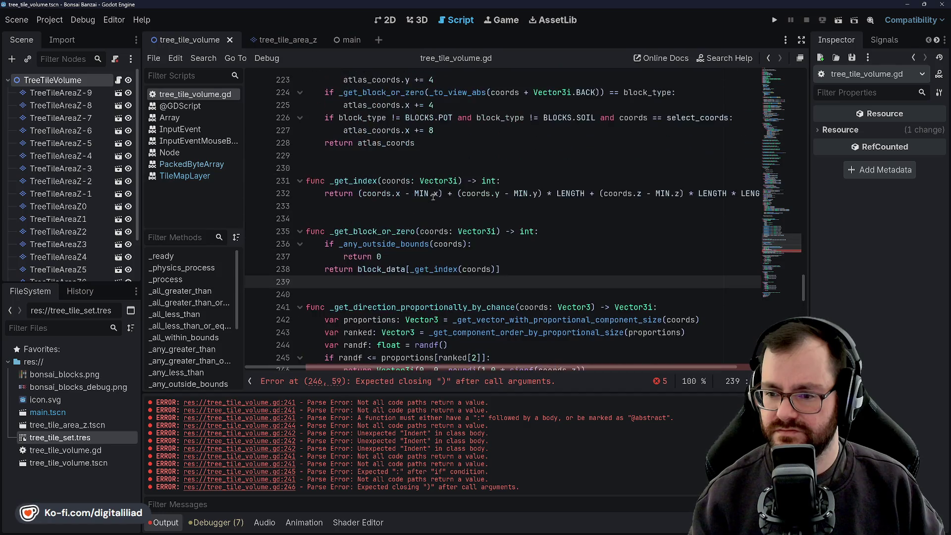
Step: Highlight the uses of randf, proportions and ranked around lines 244-246
scroll(433, 247, "down", 4)
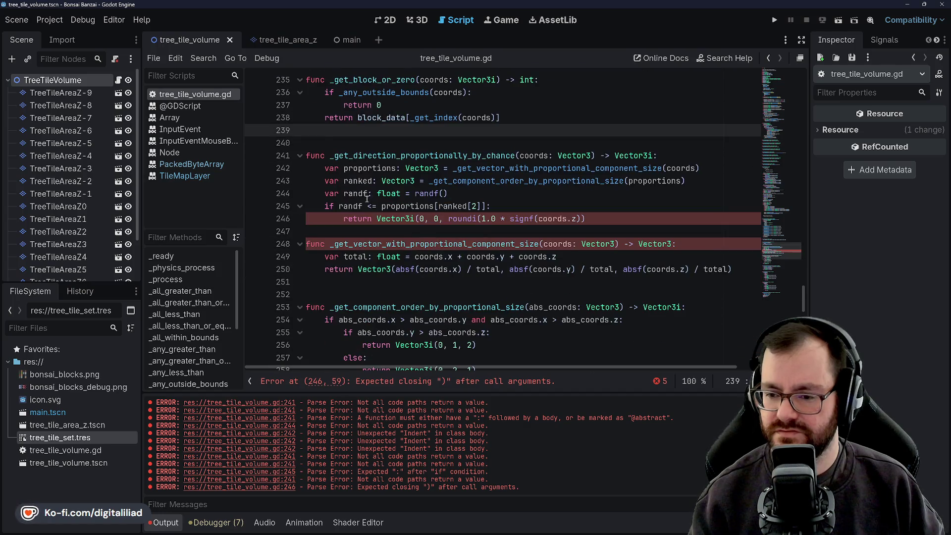
left_click(391, 219)
double_click(362, 207)
double_click(381, 206)
double_click(353, 206)
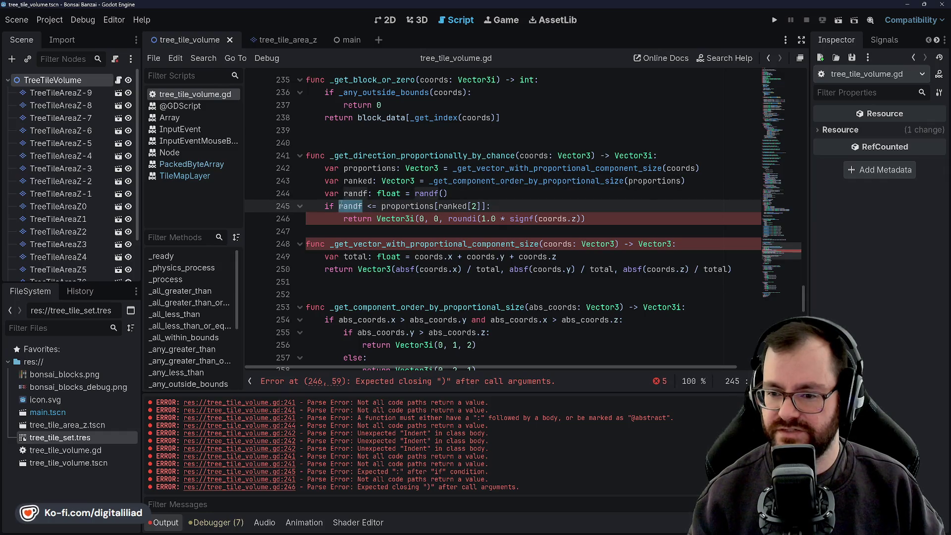
double_click(407, 206)
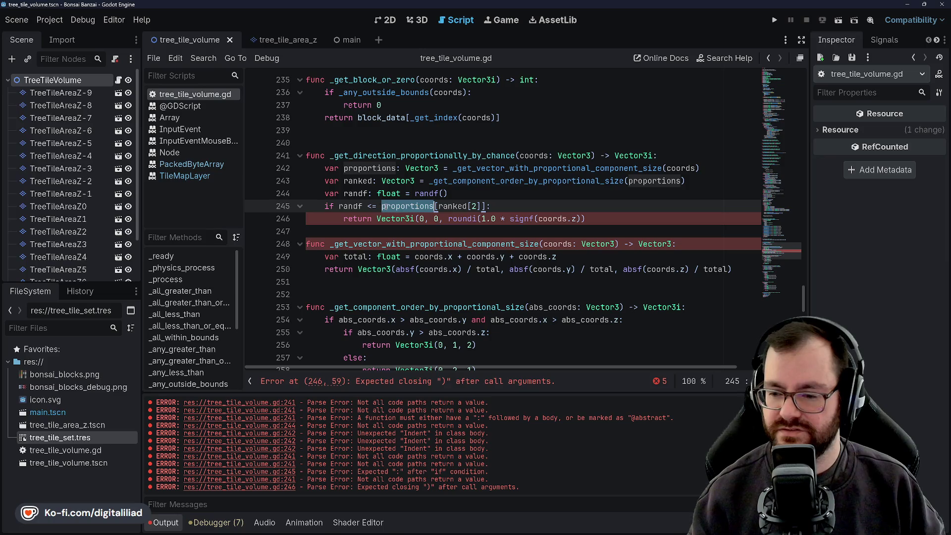
double_click(452, 206)
left_click(416, 206)
double_click(462, 206)
key("Up")
double_click(452, 206)
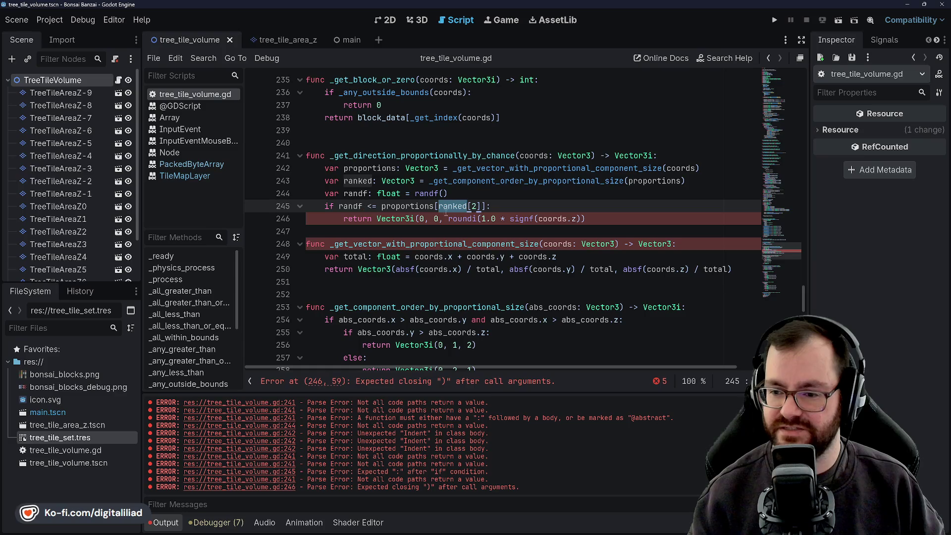
left_click(514, 206)
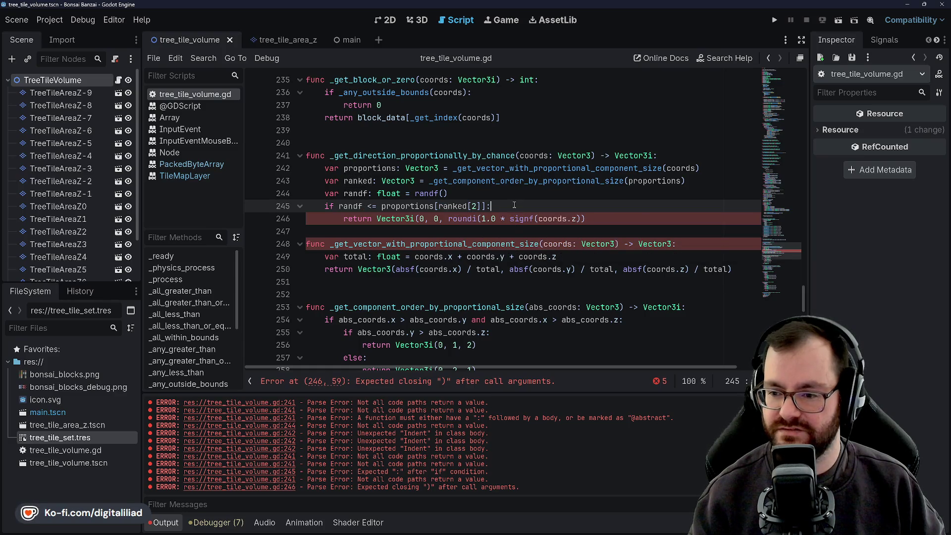
Step: Replace coords.z inside signf on line 246 with coords[ranked[2]] and save
double_click(552, 218)
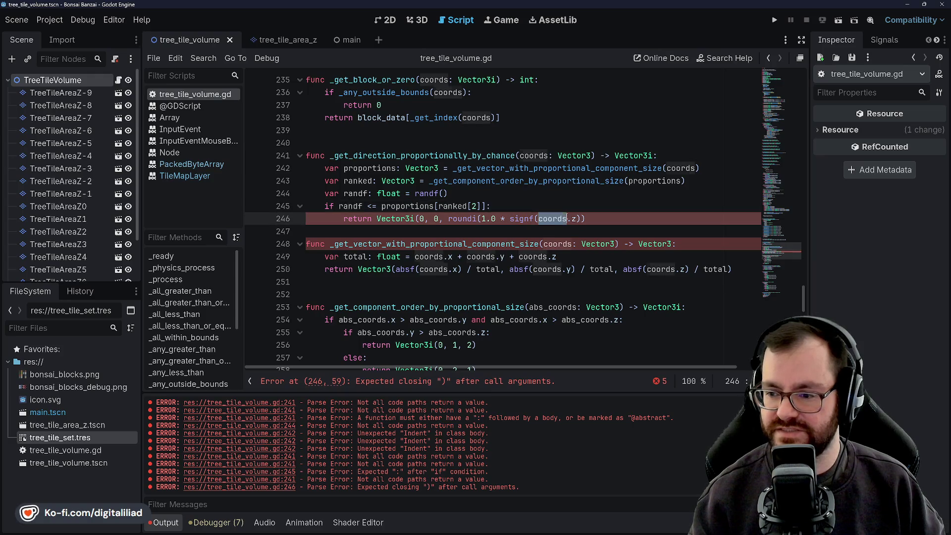
left_click(547, 219)
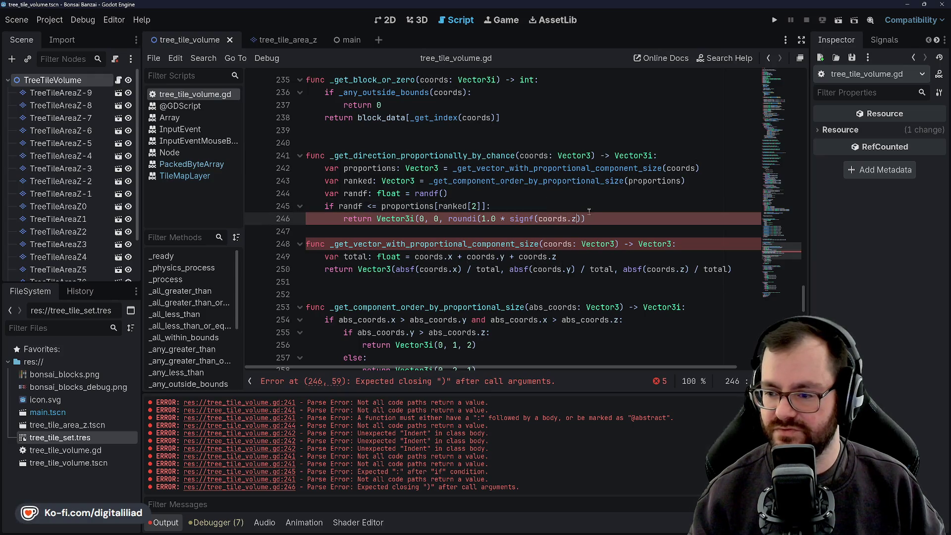
key("BackSpace")
key("BackSpace")
type("[rankd[")
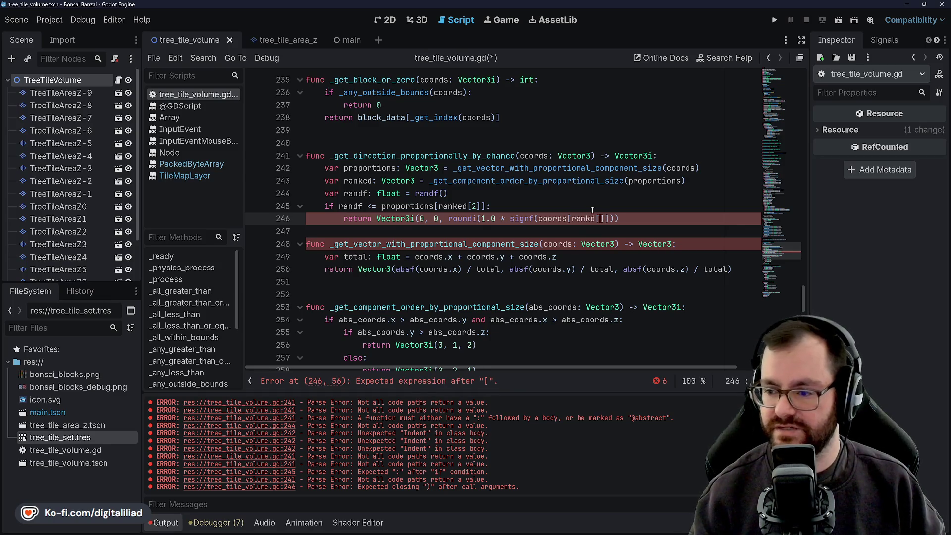
type("]")
key("ctrl+s")
left_click(571, 202)
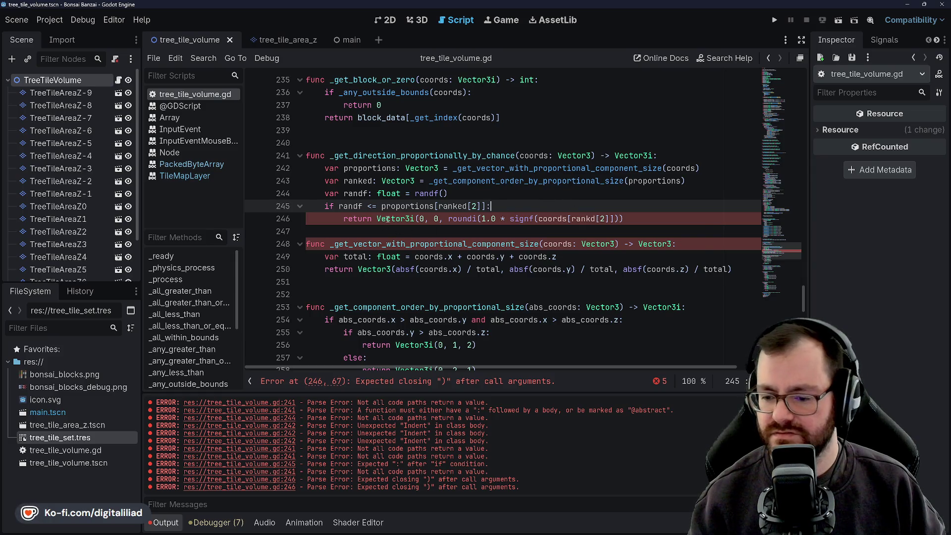
Step: Add the missing closing parenthesis on line 246 and correct the rankd typo to ranked
left_click(522, 188)
left_click(641, 221)
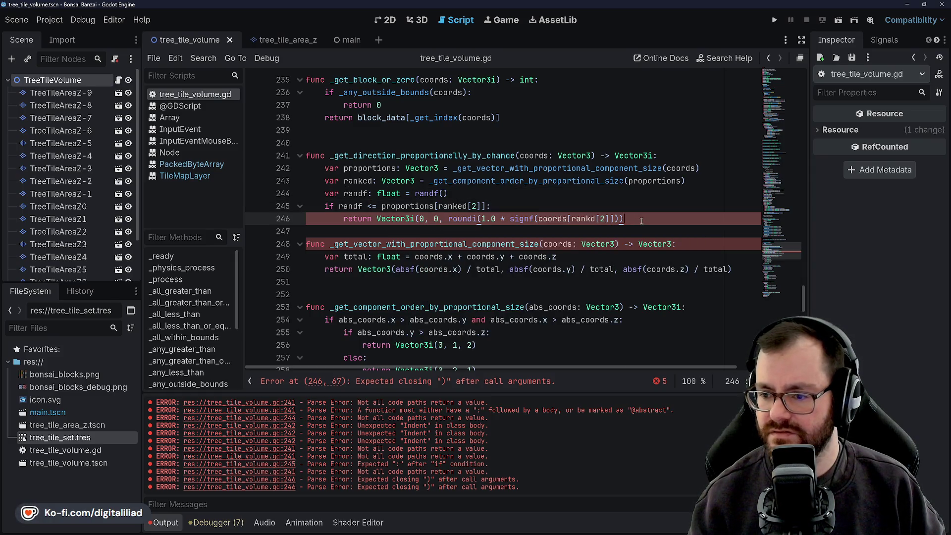
type(")")
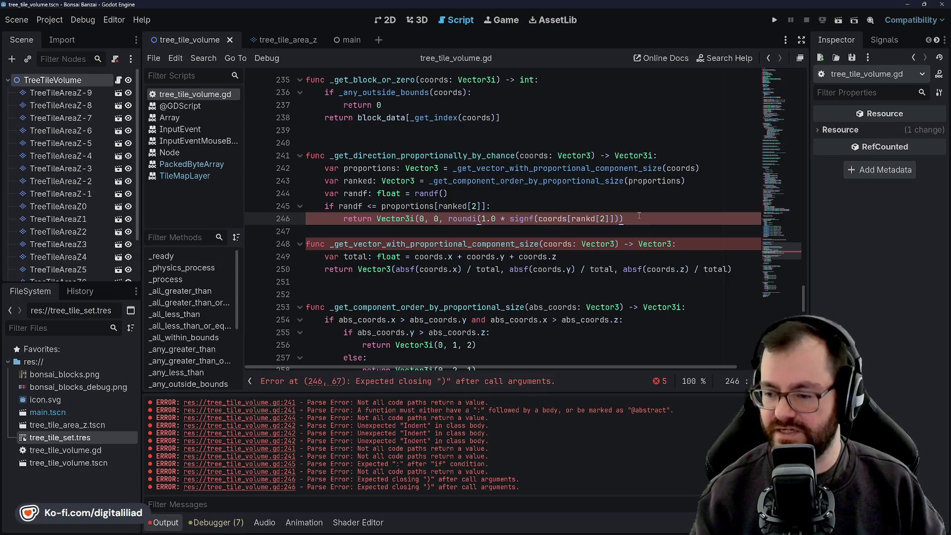
left_click(568, 119)
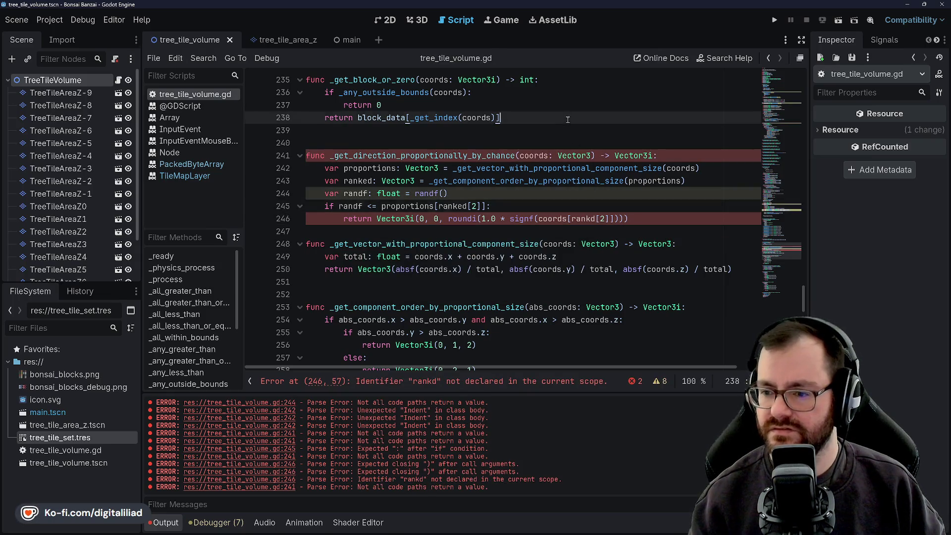
left_click(548, 183)
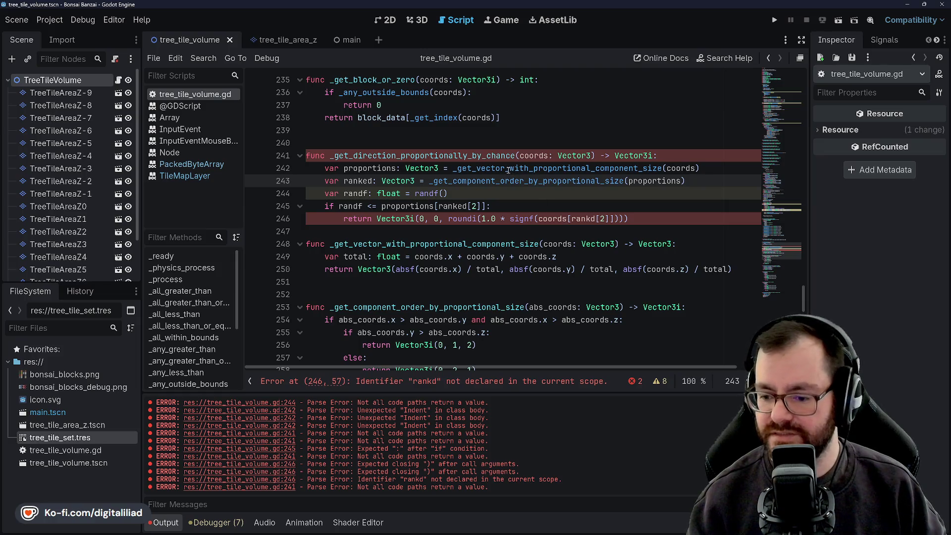
left_click(590, 218)
type("e")
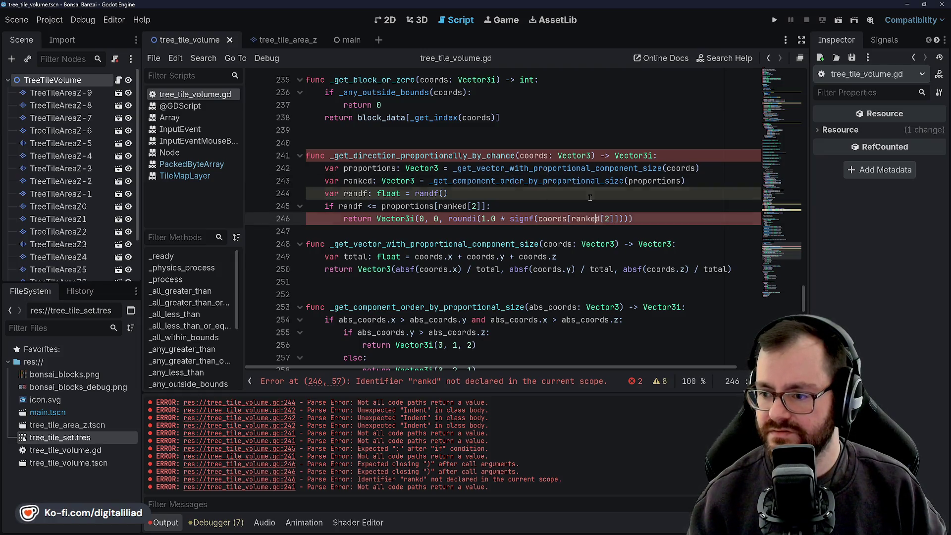
key("Up")
key("Up")
left_click(669, 220)
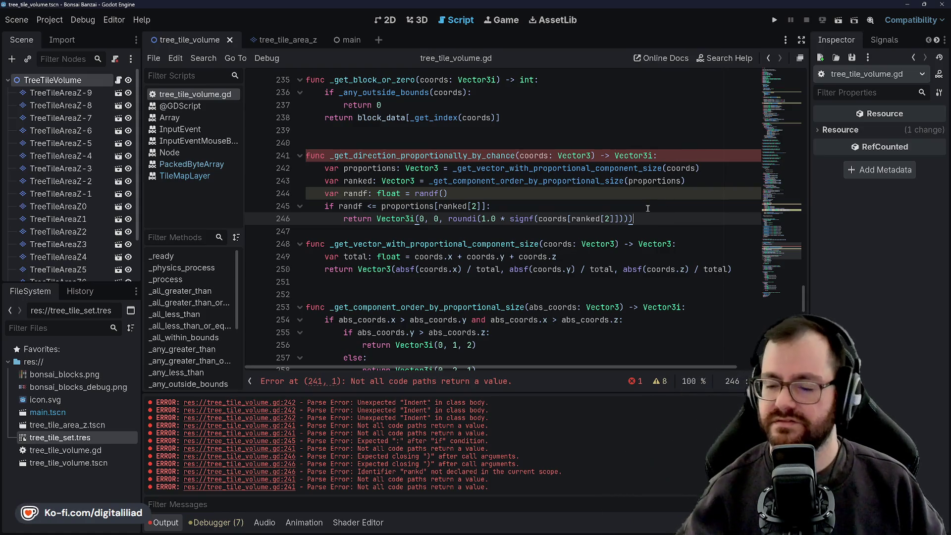
double_click(406, 219)
left_click(415, 219)
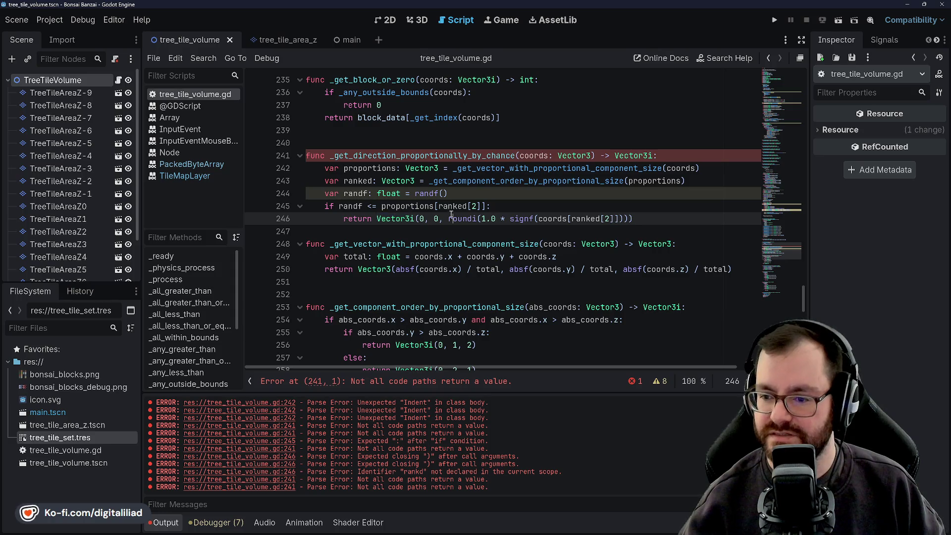
left_click(429, 218)
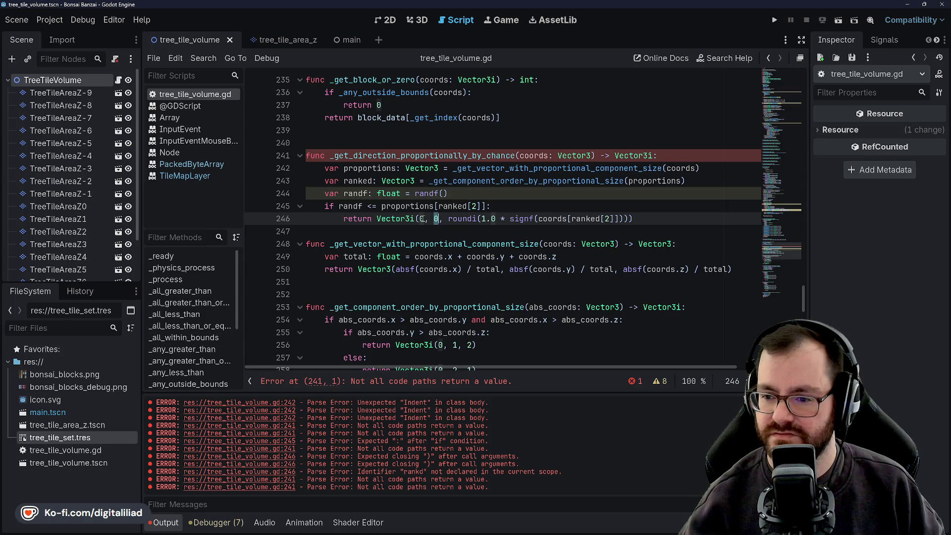
left_click(435, 219)
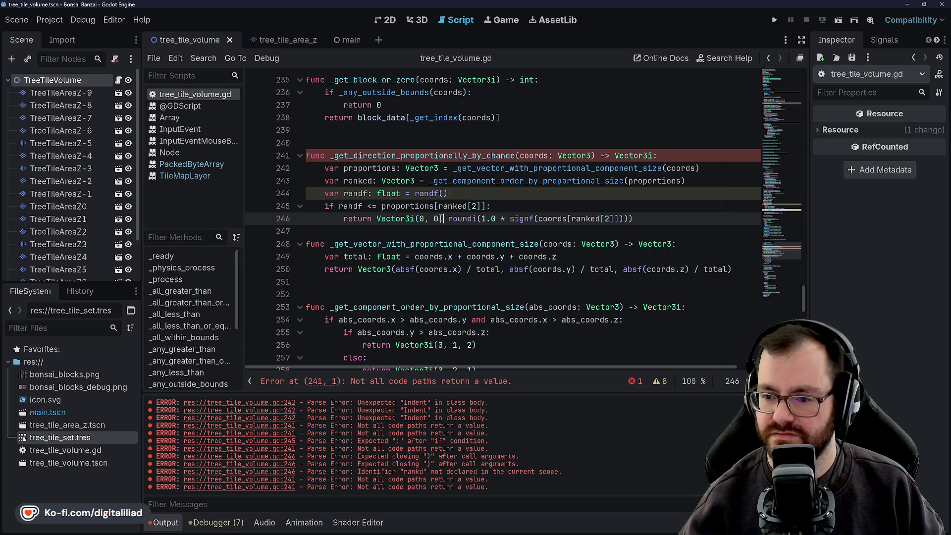
left_click(410, 194)
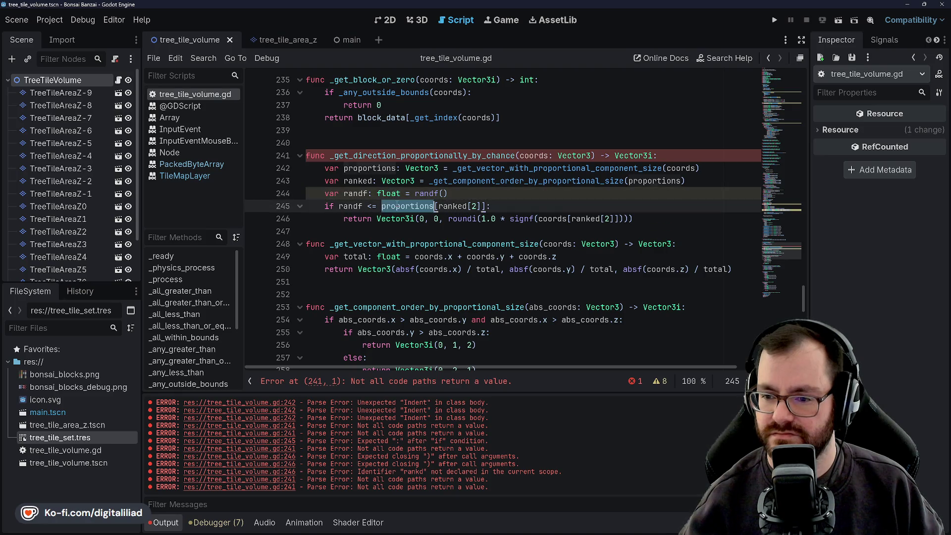
left_click(405, 205)
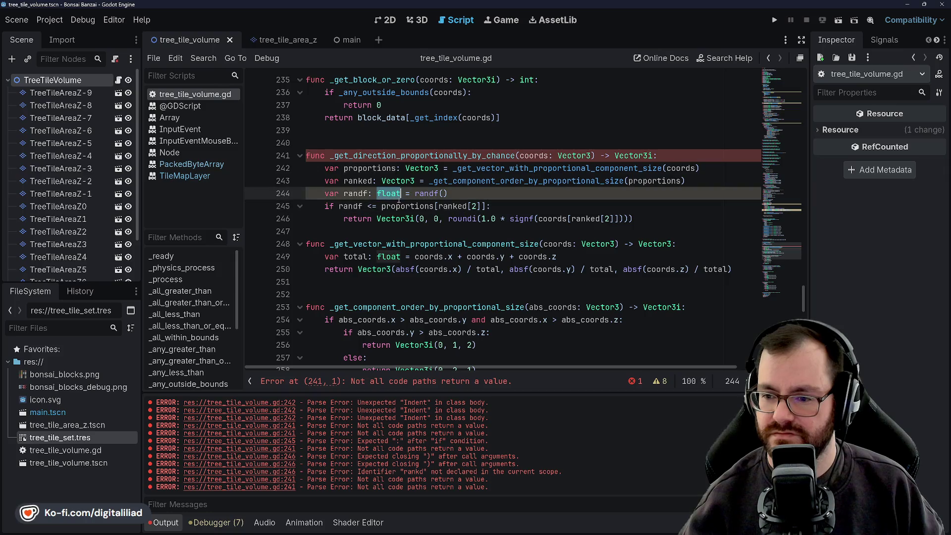
double_click(388, 193)
double_click(398, 181)
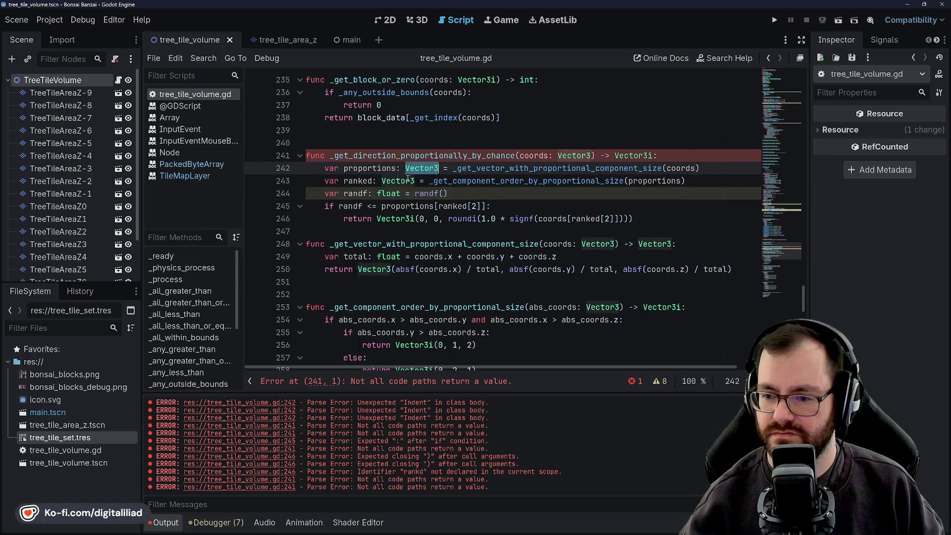
double_click(421, 168)
double_click(398, 181)
double_click(421, 169)
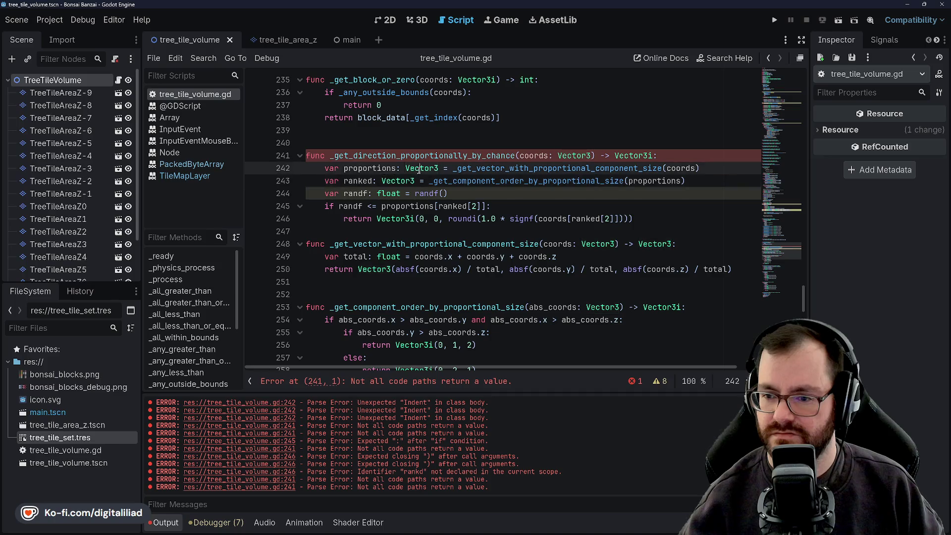
double_click(398, 181)
double_click(421, 169)
double_click(398, 180)
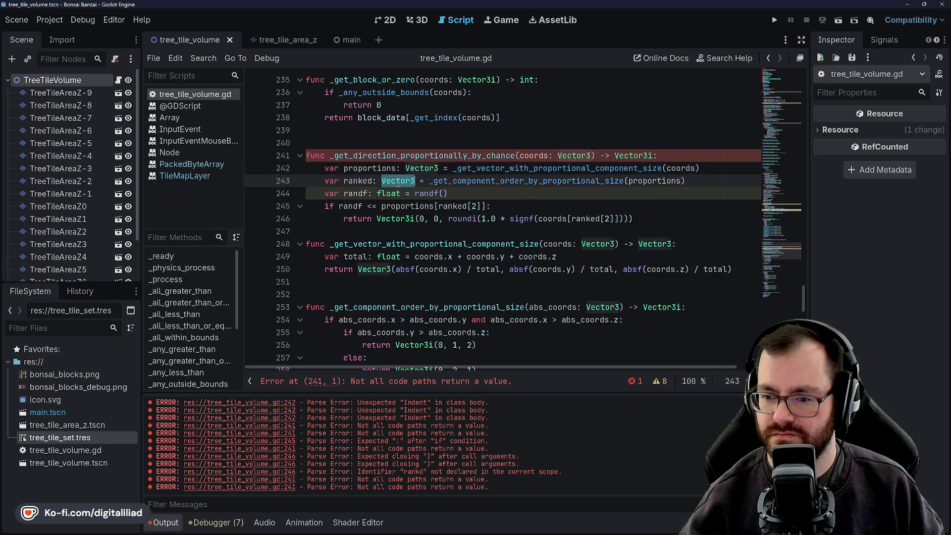
key("Up")
key("Right")
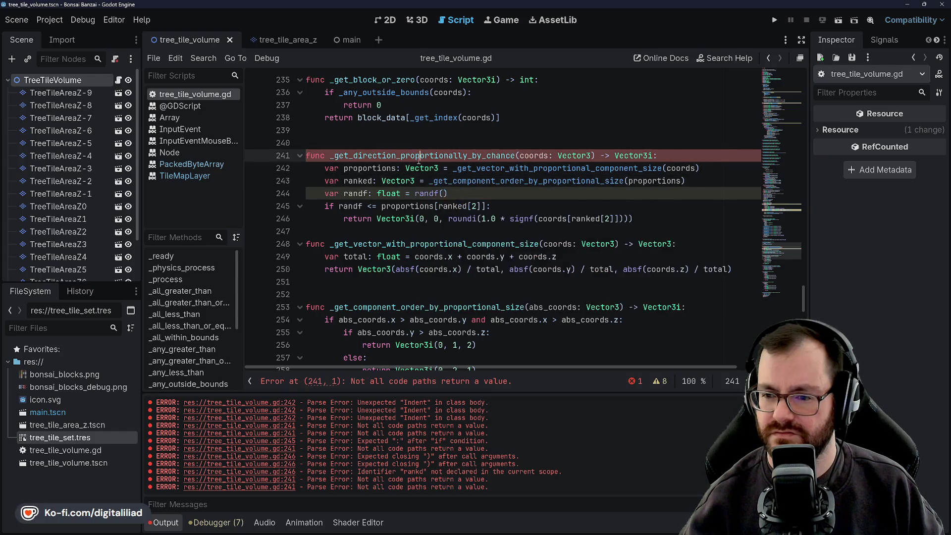
left_click(405, 179)
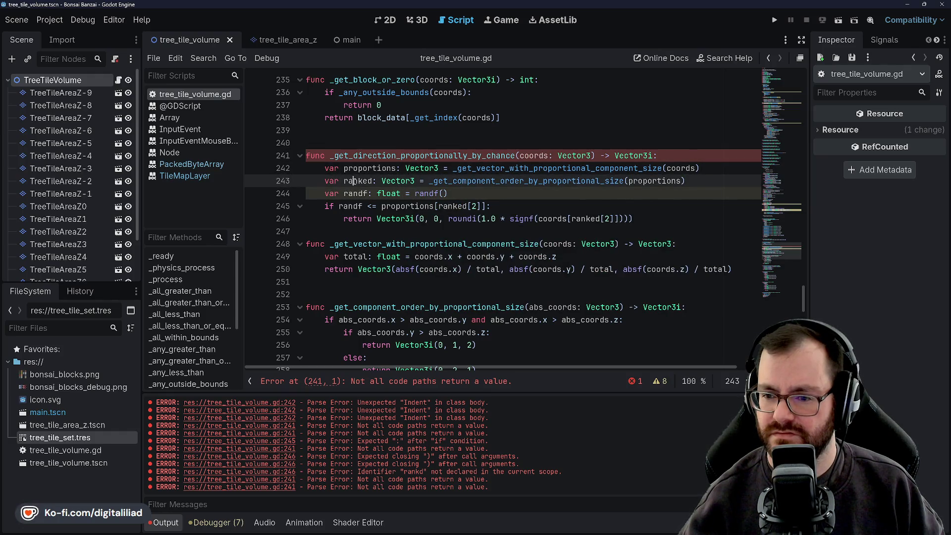
left_click(382, 169)
left_click(391, 179)
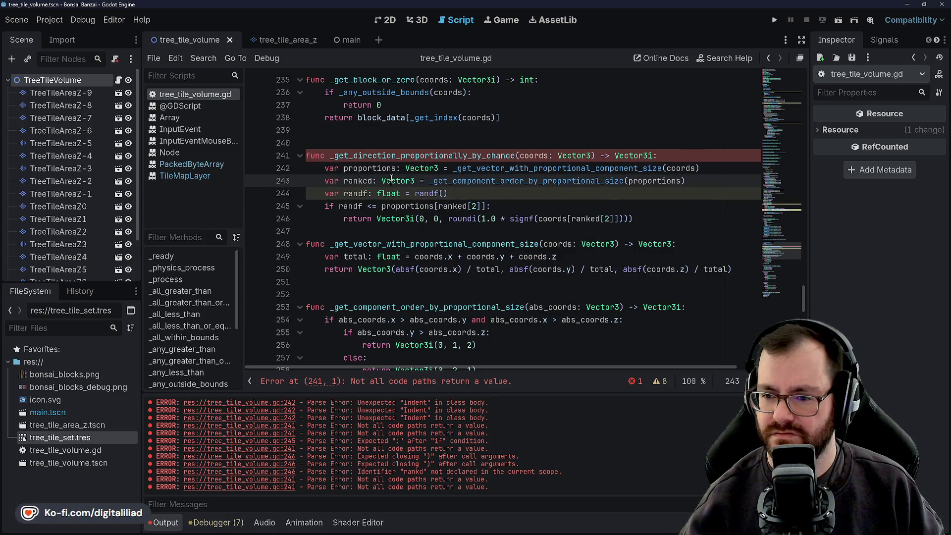
left_click(360, 181)
left_click(420, 168)
left_click(406, 181)
scroll(383, 219, "down", 1)
left_click(374, 244)
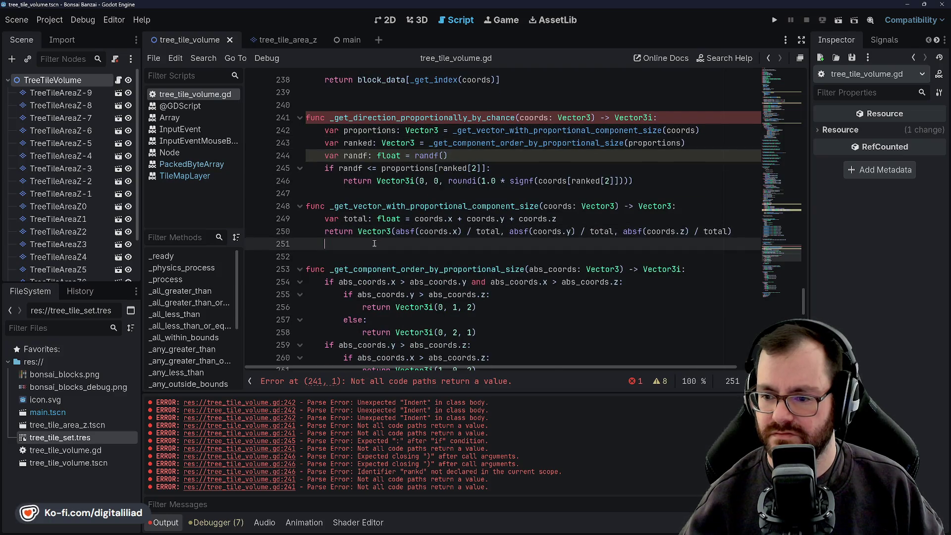
left_click(377, 252)
Step: Return to line 246 and select its 'Vector3i(0, 0, ' prefix for replacement
scroll(382, 243, "down", 2)
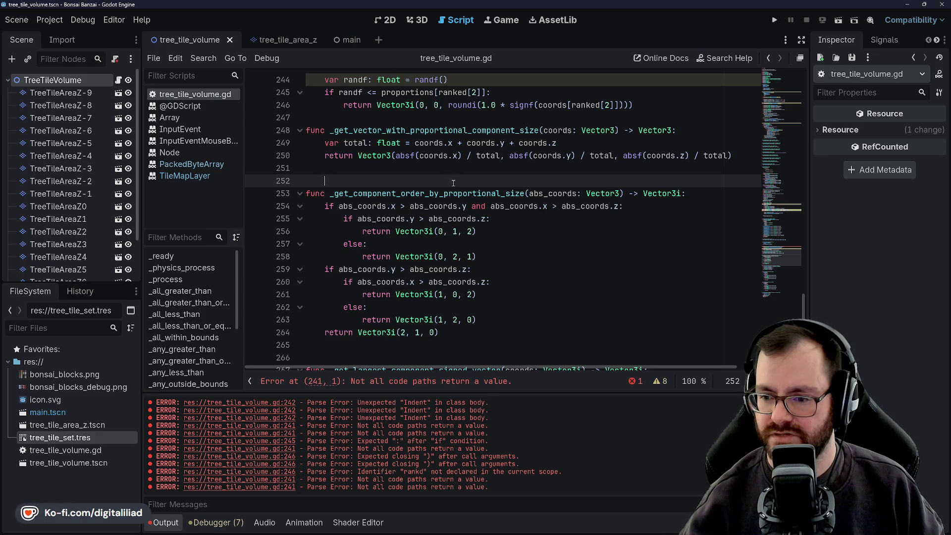
scroll(454, 183, "up", 1)
left_click(415, 168)
scroll(416, 198, "up", 1)
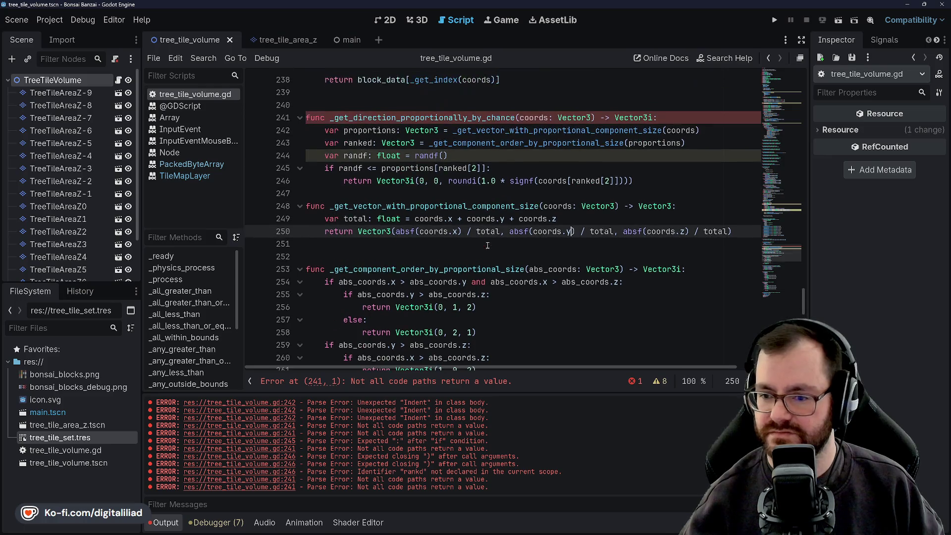
scroll(417, 203, "up", 2)
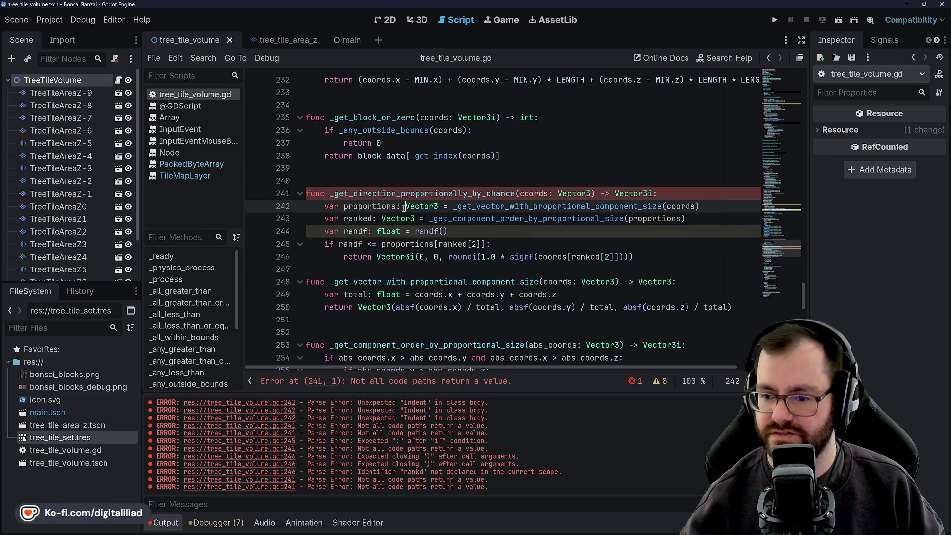
left_click(377, 256)
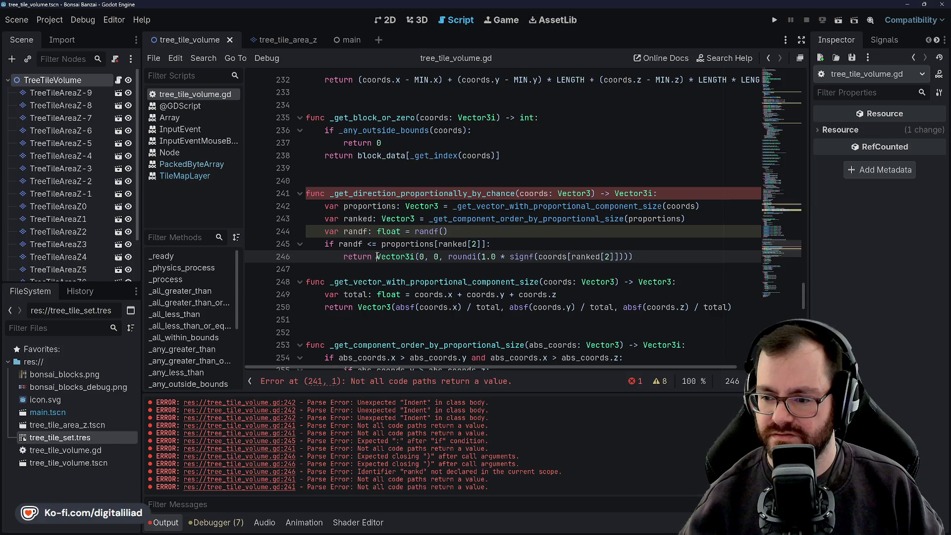
left_click(461, 218)
left_click(459, 244)
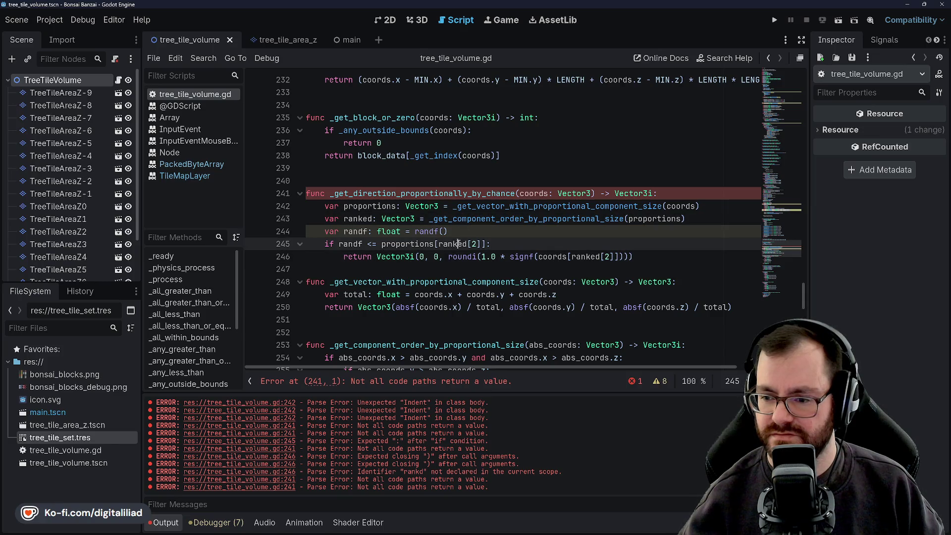
left_click_drag(445, 257, 376, 257)
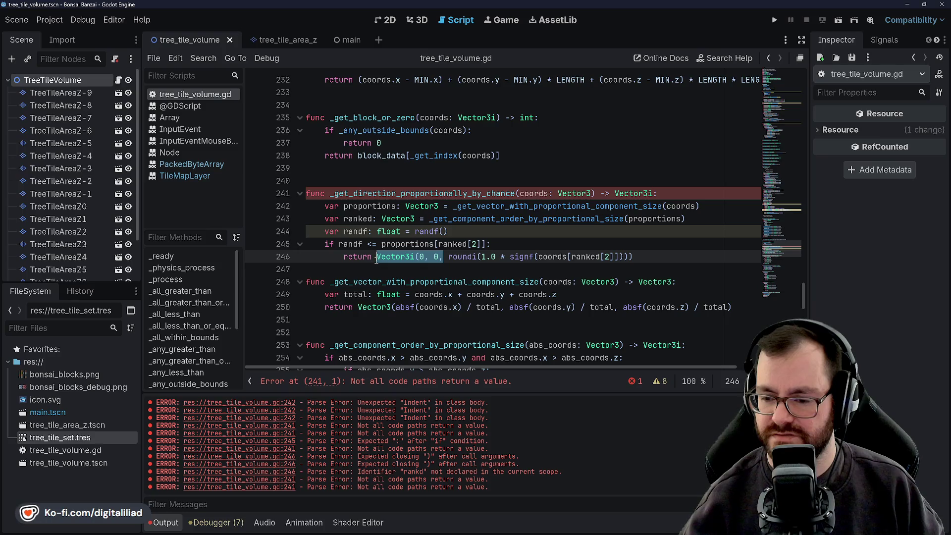
Step: Replace the Vector3i prefix with 'c_spiral[ranked[2]] *', drop the extra ')' and save
type("c_spiral")
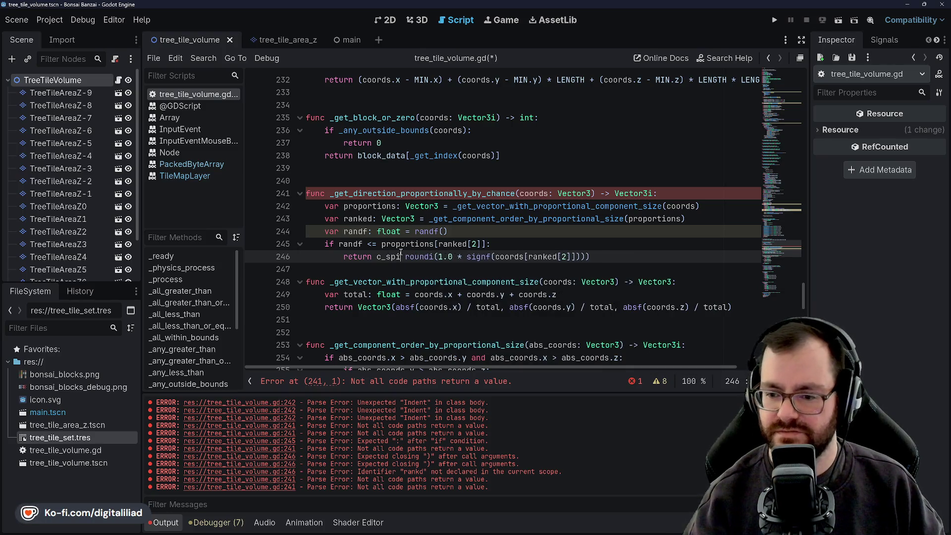
type("[")
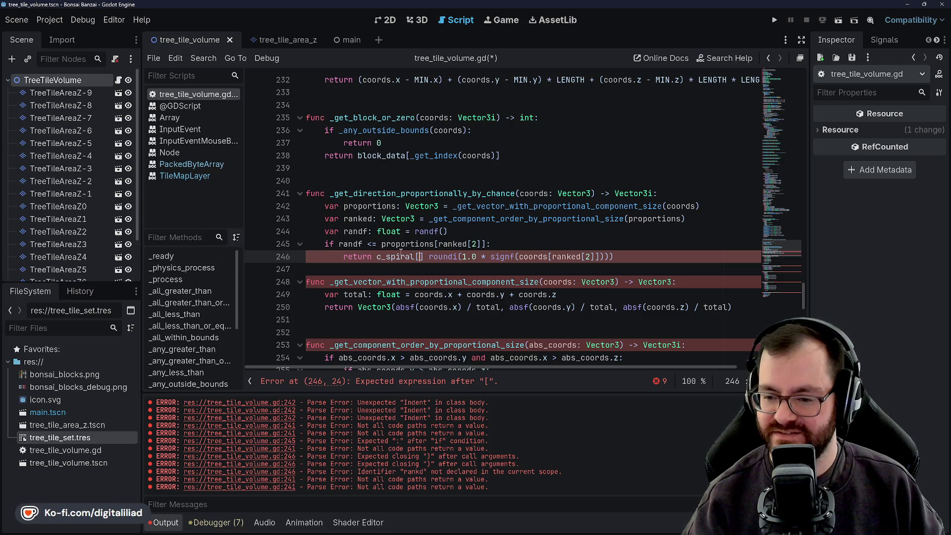
type("ranked[2]")
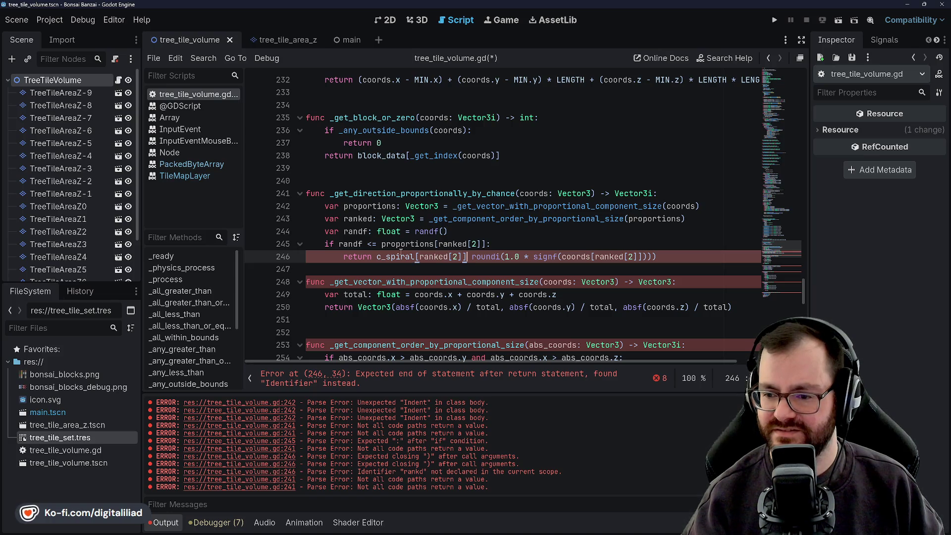
type("*")
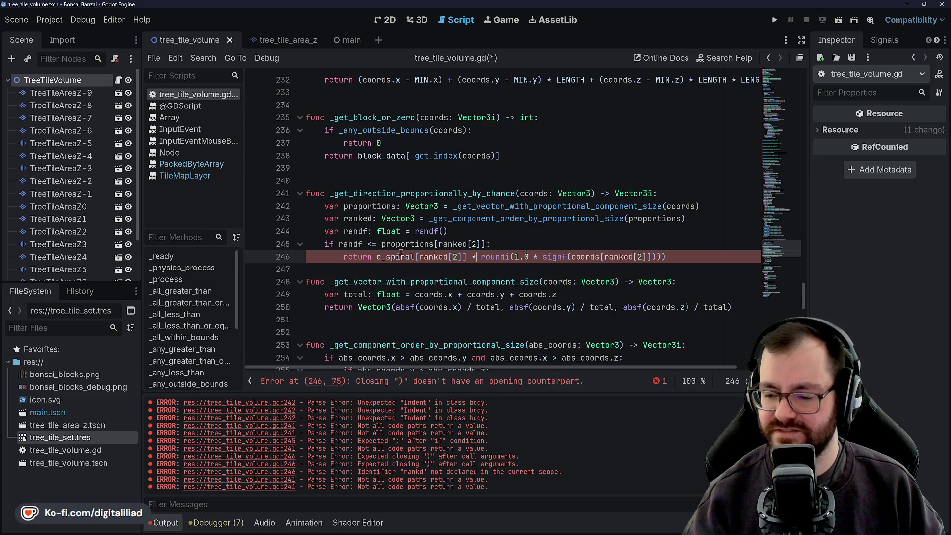
key("Up")
key("Up")
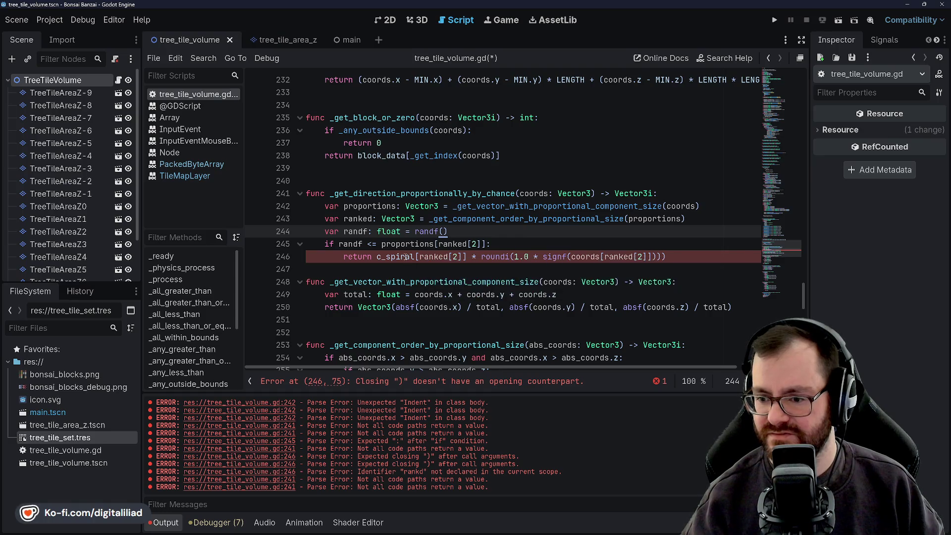
left_click(679, 246)
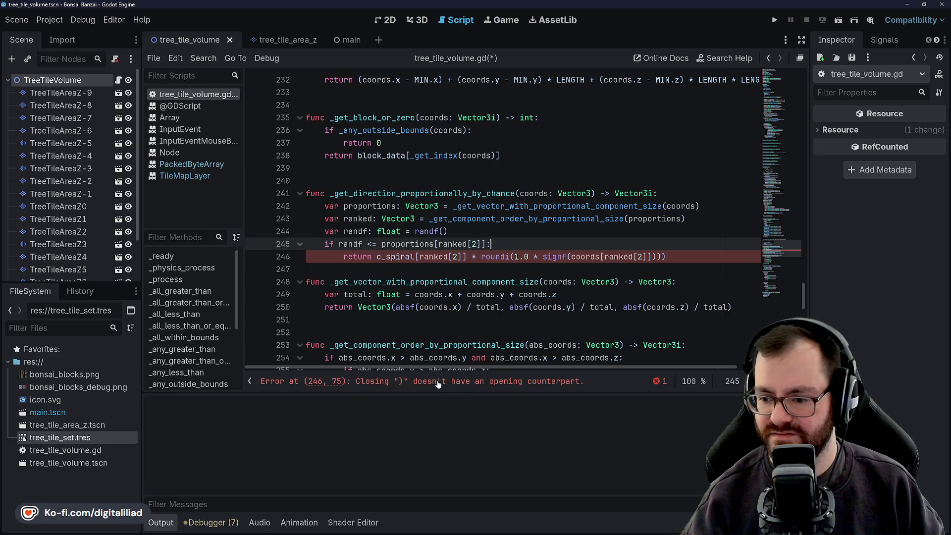
left_click(667, 257)
key("BackSpace")
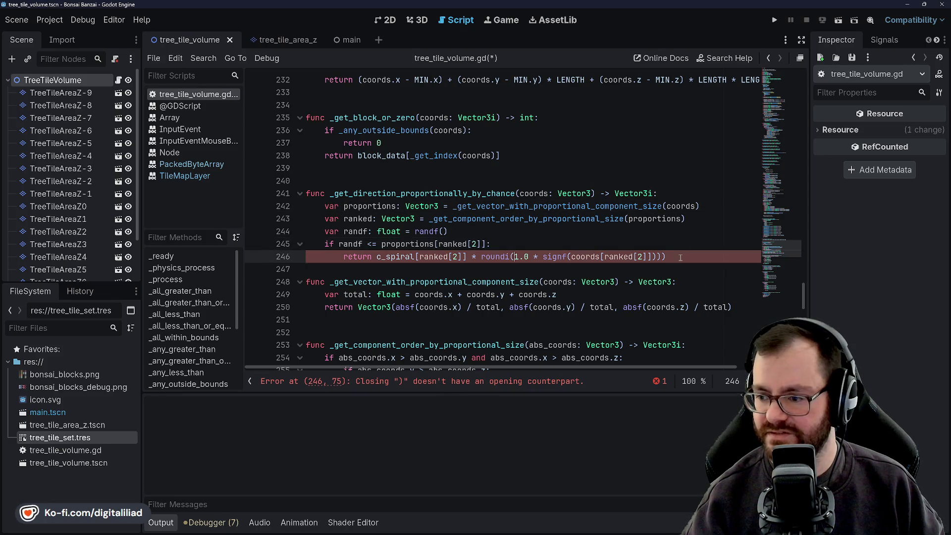
key("ctrl+s")
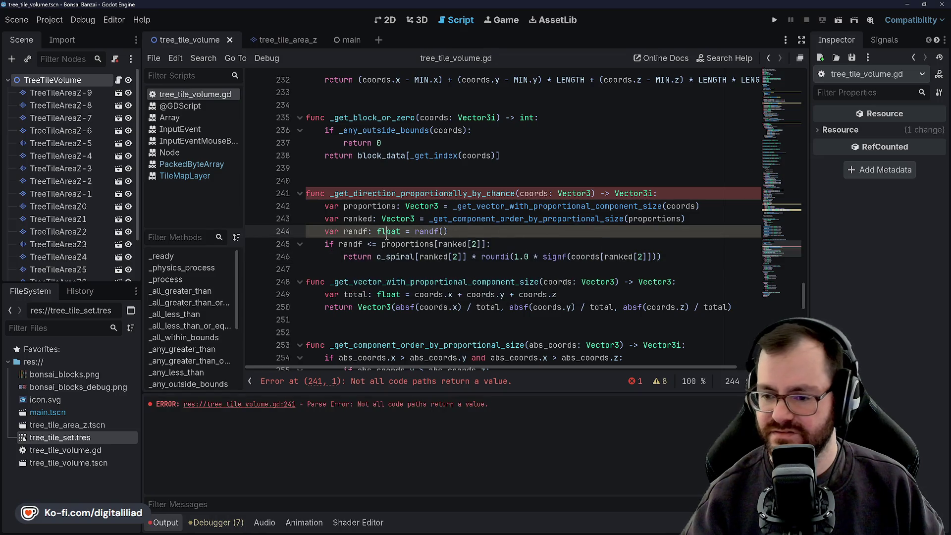
Step: Remove the redundant '1.0 *' multiplier inside roundi on line 246
double_click(389, 257)
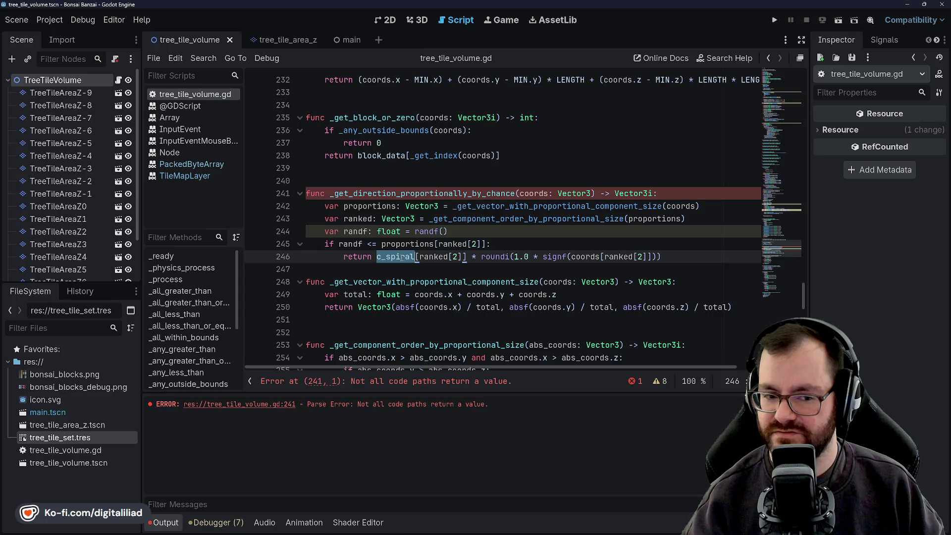
double_click(495, 257)
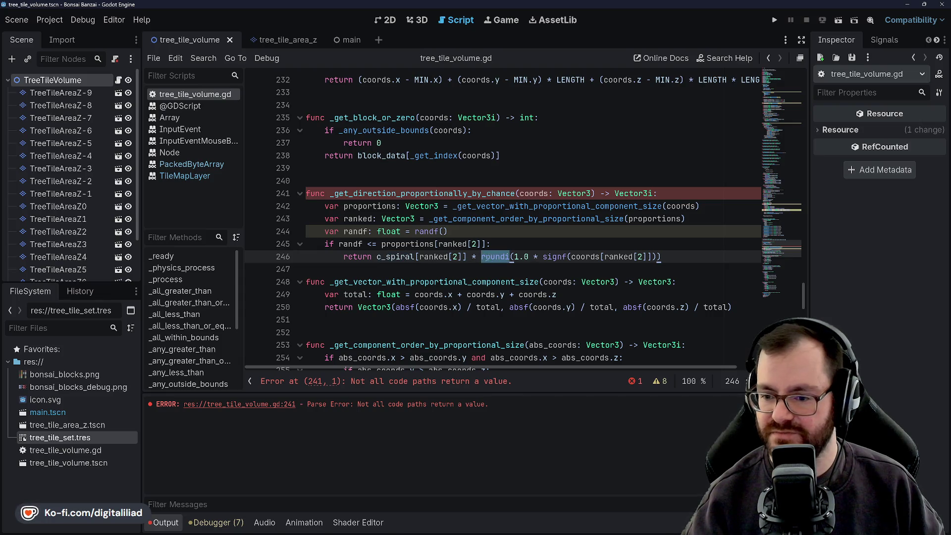
mouse_move(491, 257)
key("Right")
key("Right")
key("Right")
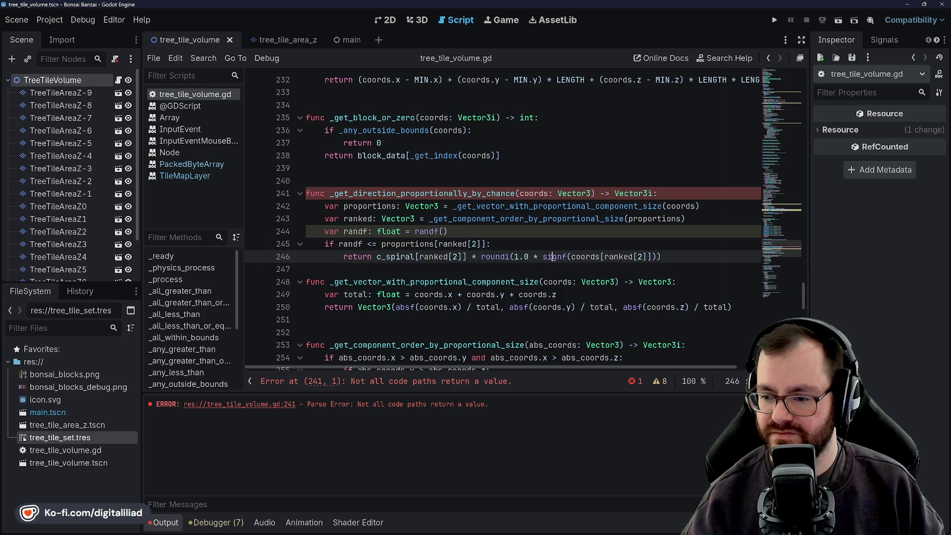
left_click_drag(540, 257, 529, 257)
left_click(513, 242)
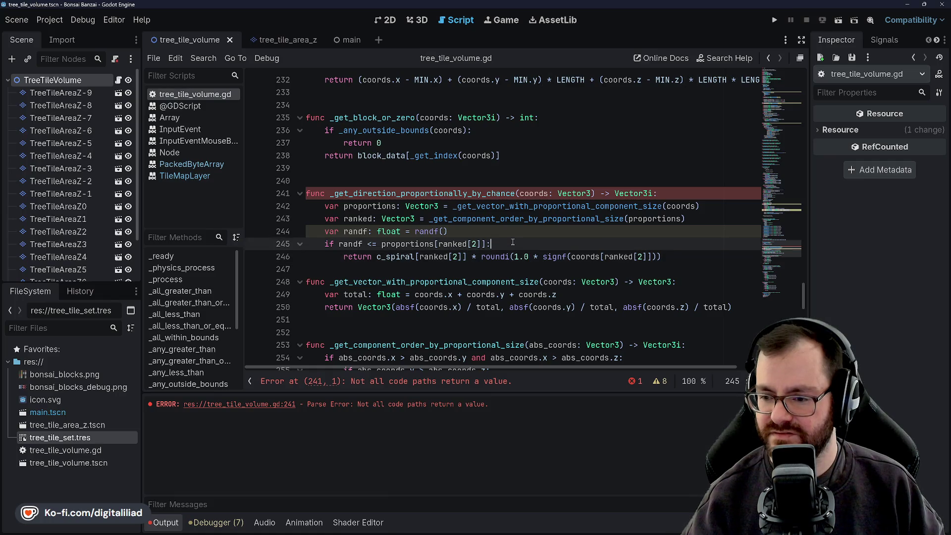
left_click(427, 257)
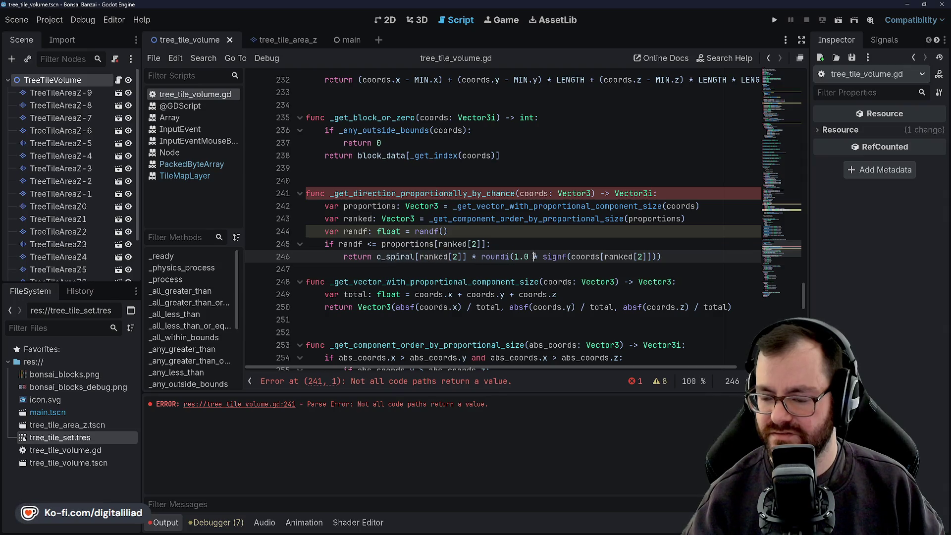
left_click_drag(515, 257, 538, 257)
key("BackSpace")
key("Delete")
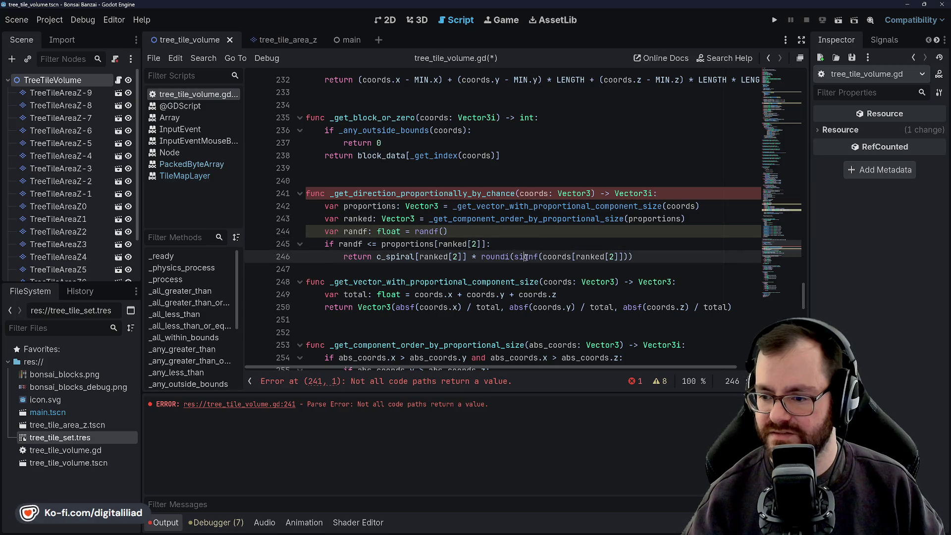
Step: Try round_to_int and a math. function in place of roundi, then undo both, keeping roundi
double_click(558, 256)
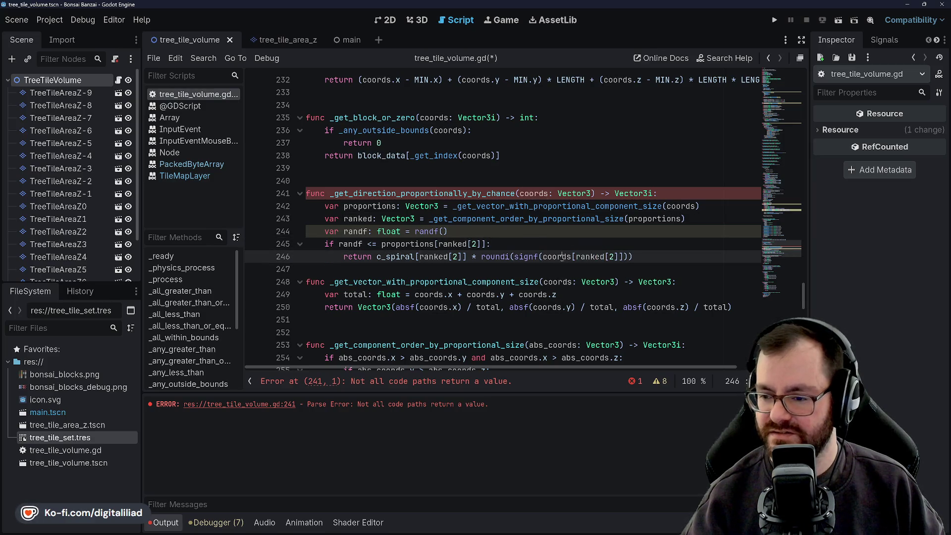
left_click(589, 257)
double_click(560, 256)
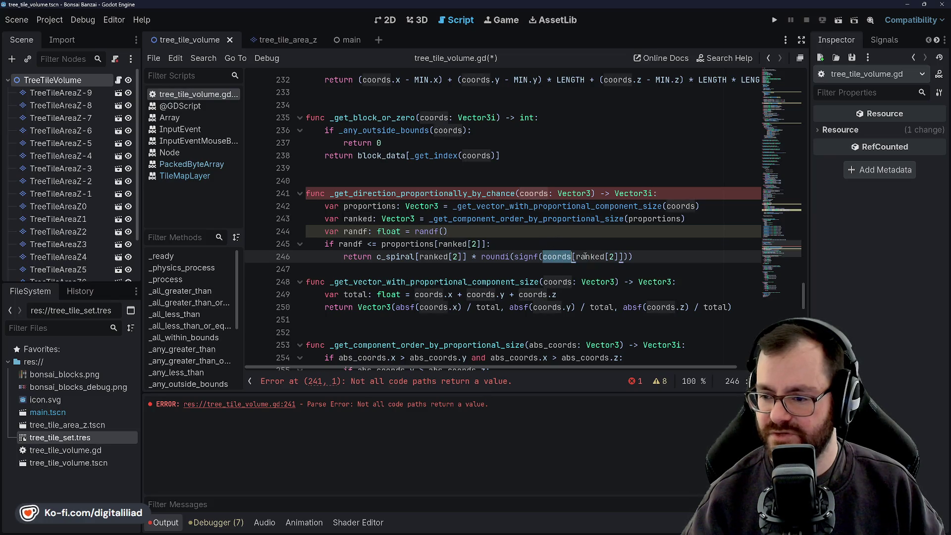
double_click(526, 257)
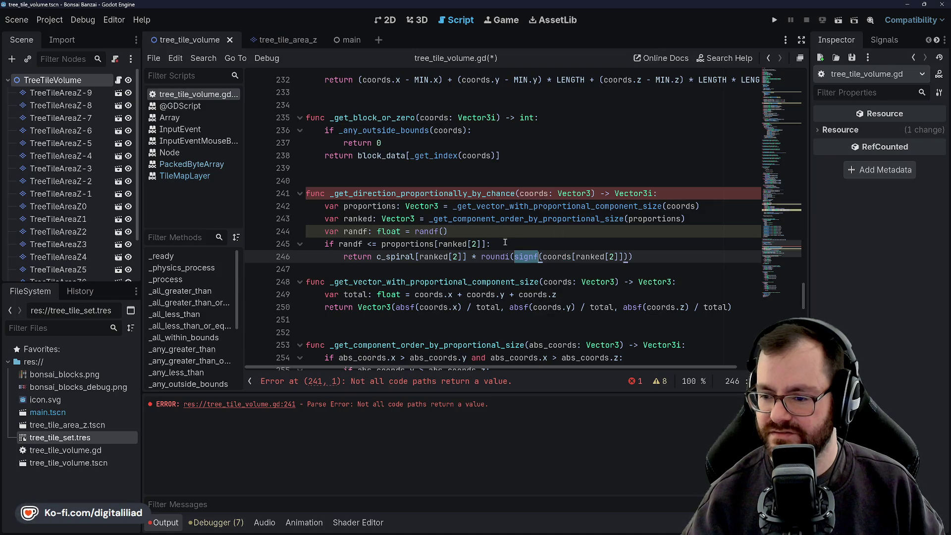
double_click(494, 256)
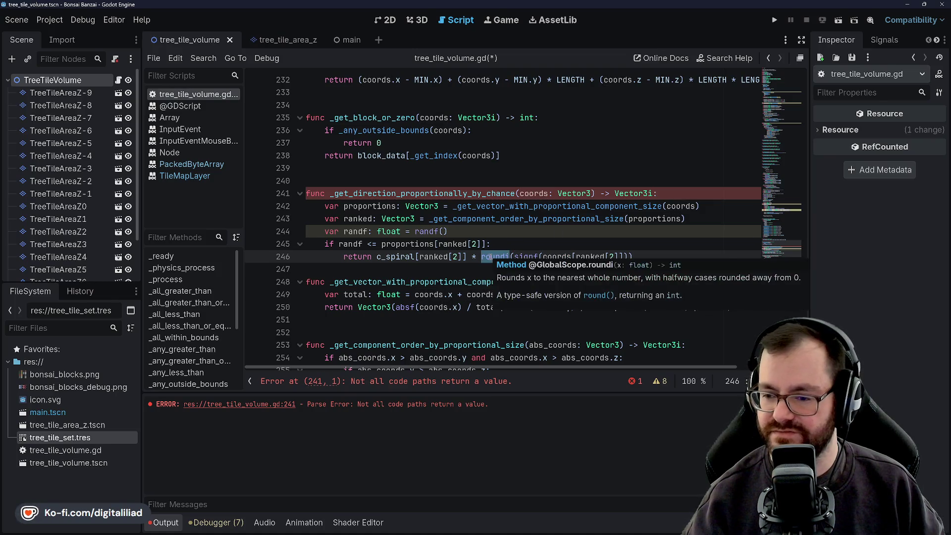
key("Up")
key("Down")
key("ctrl+Left")
key("ctrl+Left")
key("ctrl+Left")
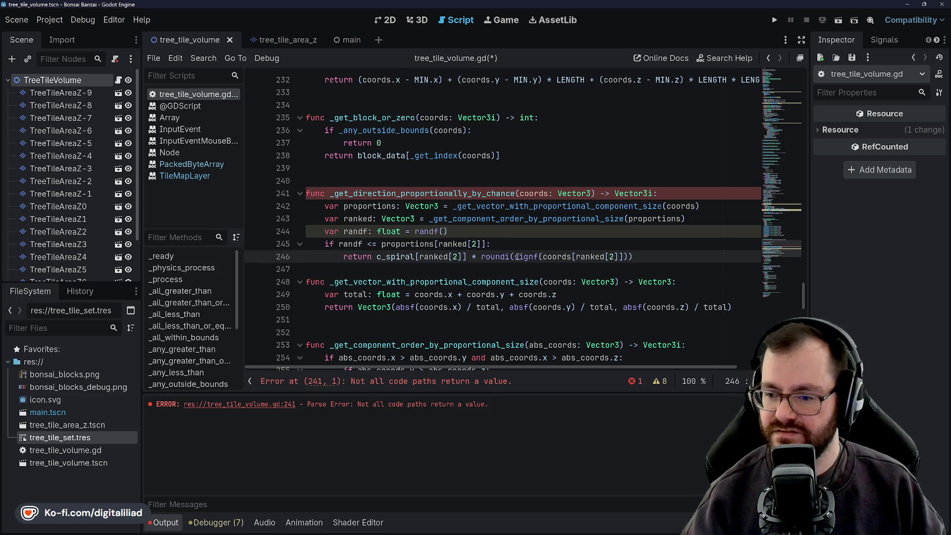
left_click(510, 257)
key("BackSpace")
type("_to_int")
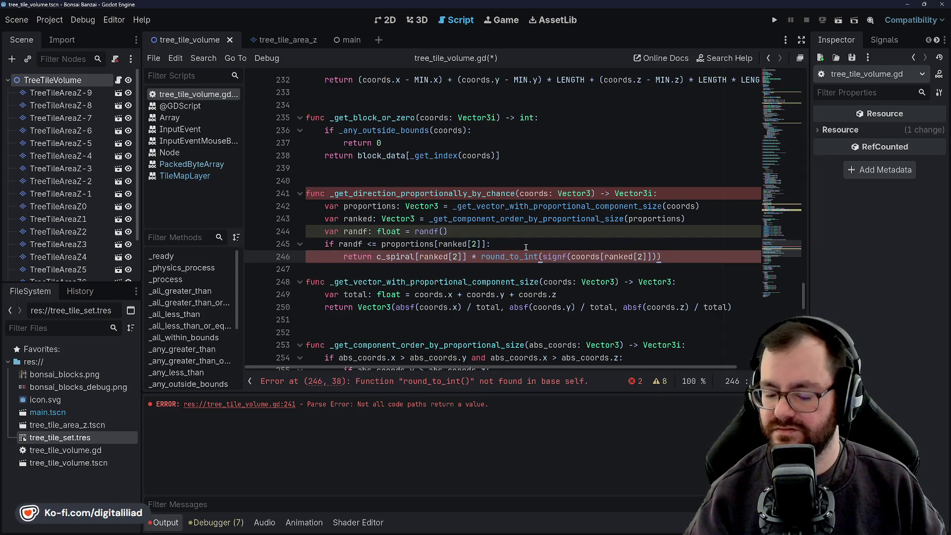
key("ctrl+z")
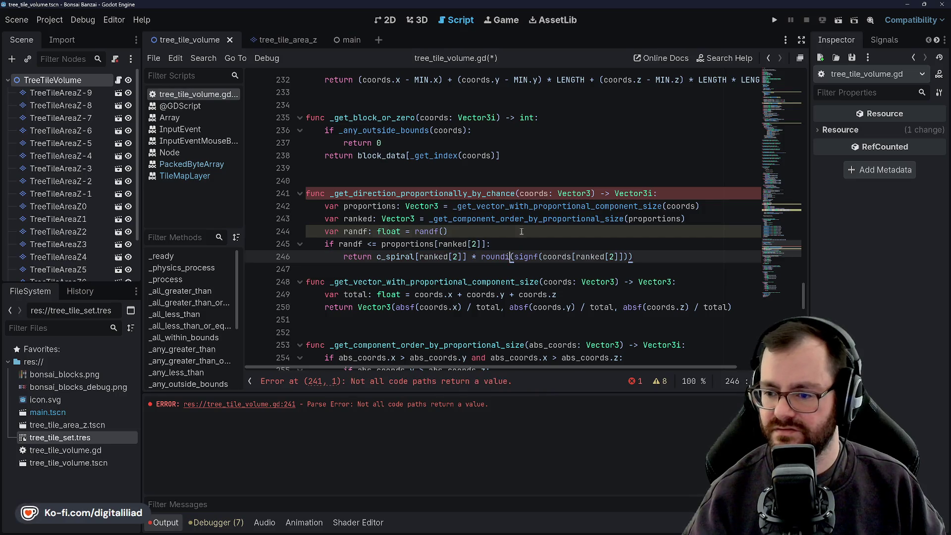
double_click(490, 257)
type("math.")
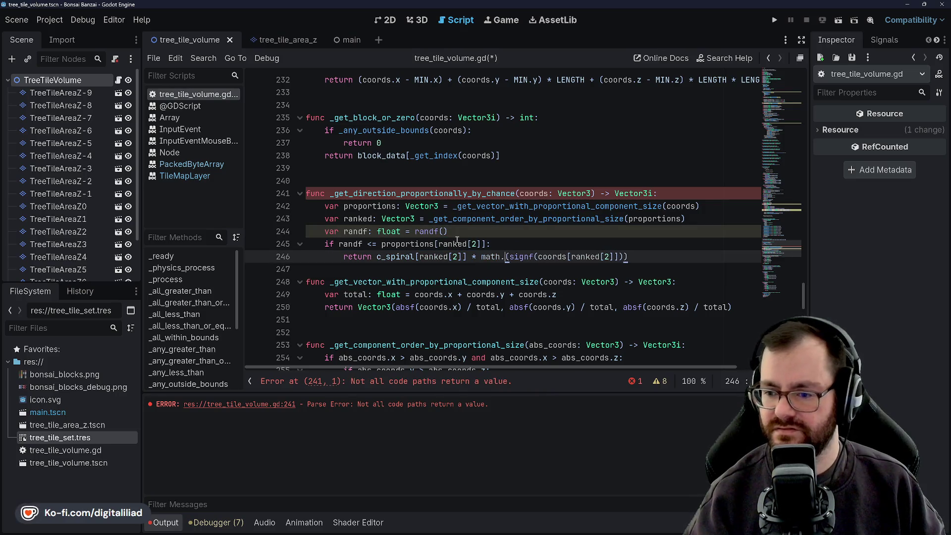
key("ctrl+z")
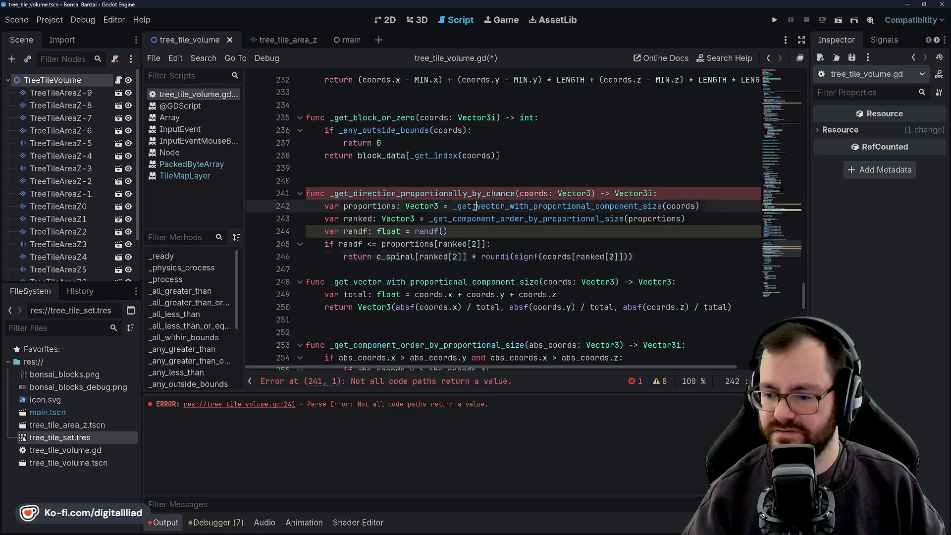
key("Down")
key("Down")
key("Down")
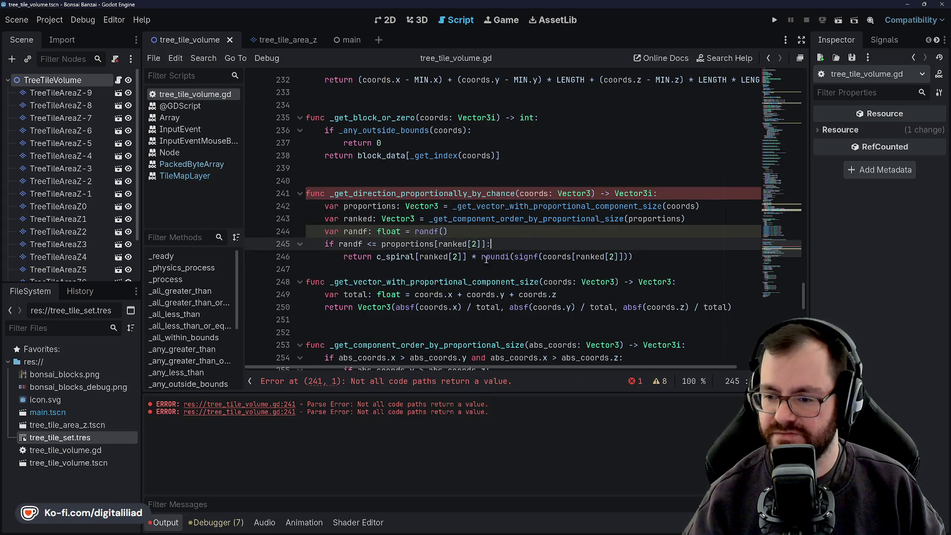
Step: Review lines 244-246 and expand the script warnings list
left_click(506, 245)
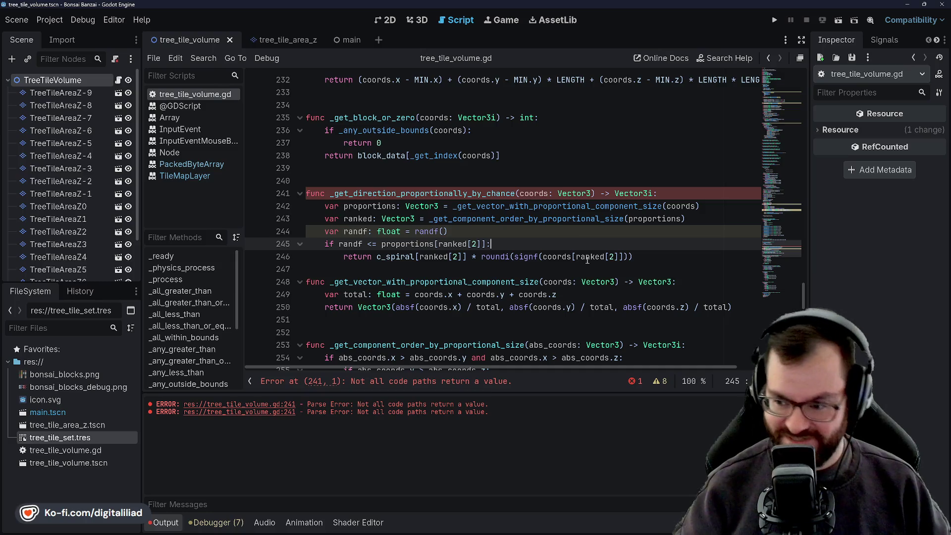
left_click(524, 222)
key("Down")
key("Down")
key("Down")
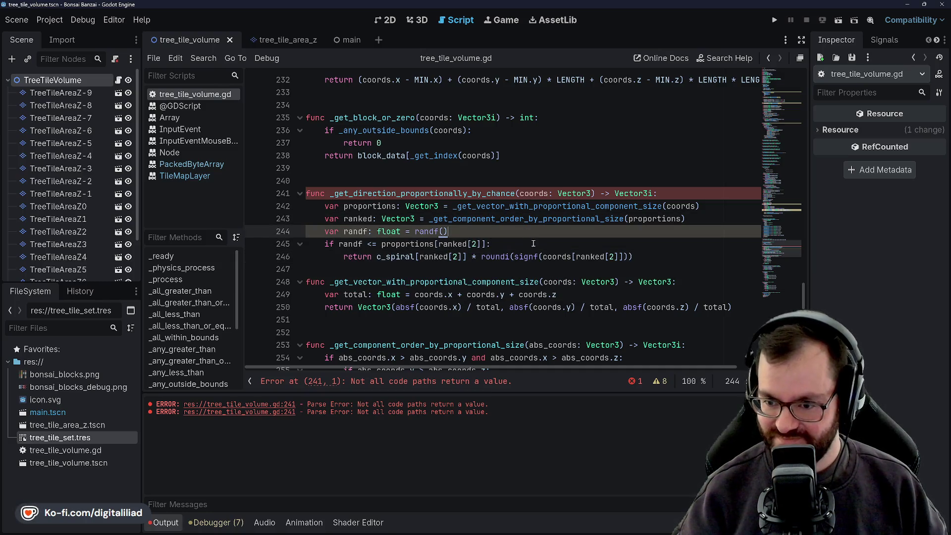
mouse_move(417, 233)
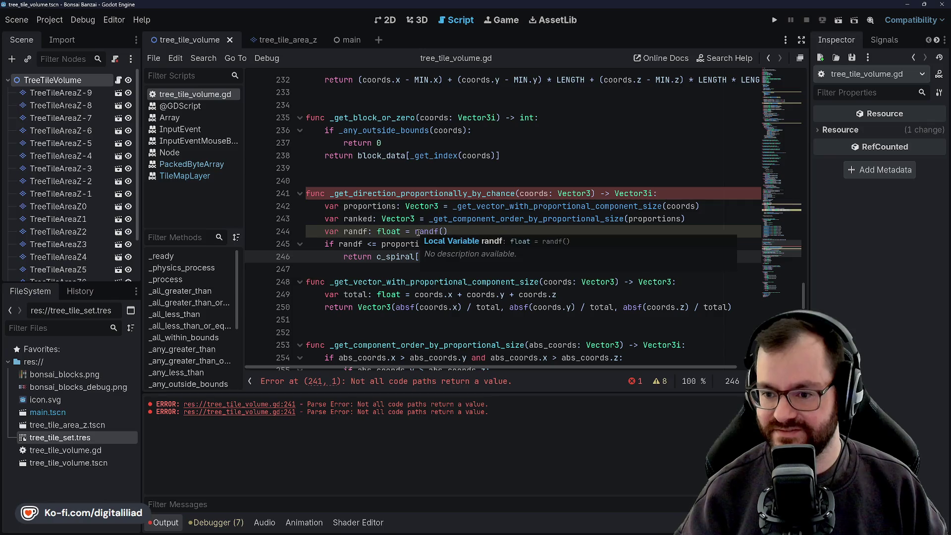
left_click(470, 232)
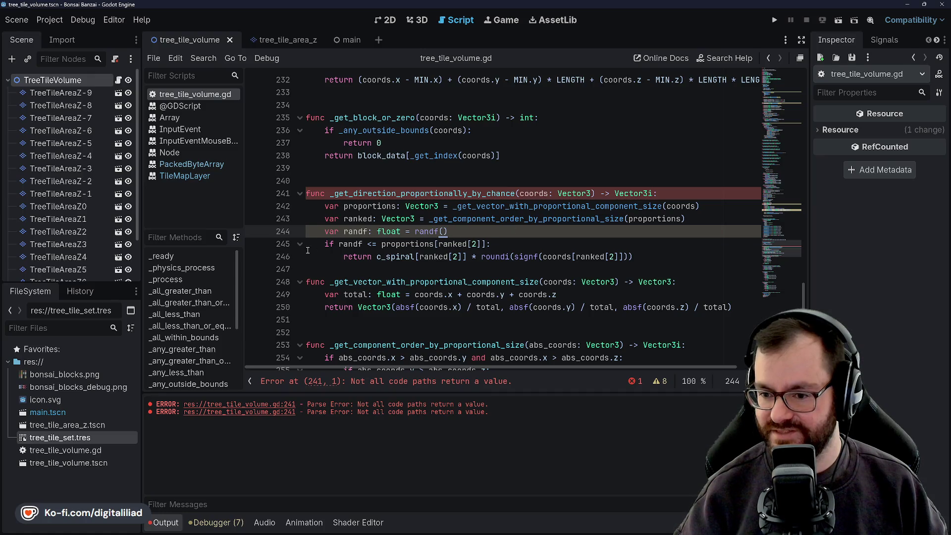
left_click(657, 382)
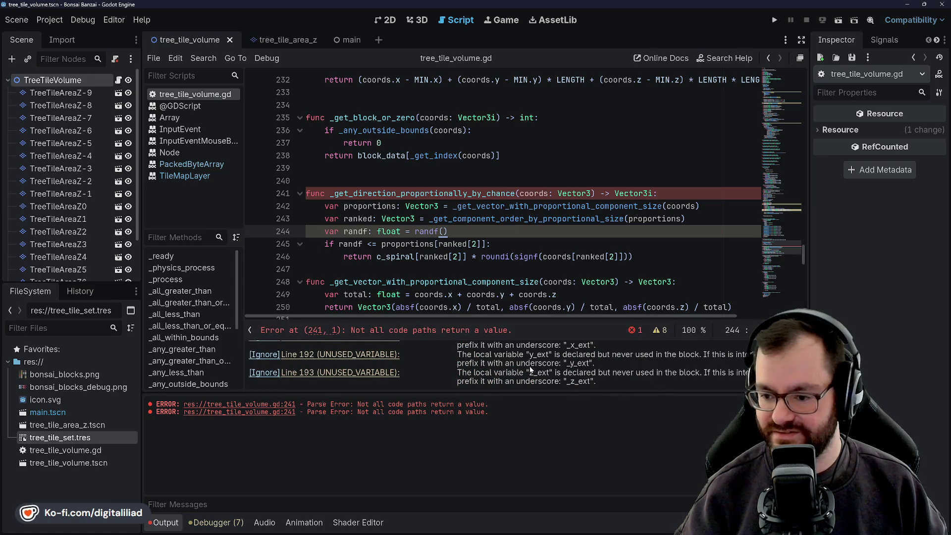
scroll(531, 370, "down", 1)
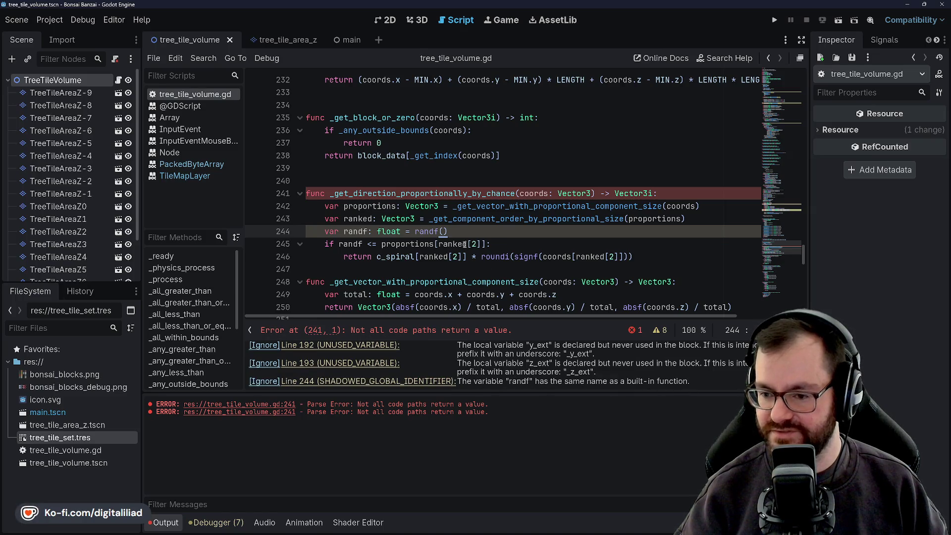
Step: Rename the randf variable on line 244 to random, update its use on line 245, and save
double_click(352, 233)
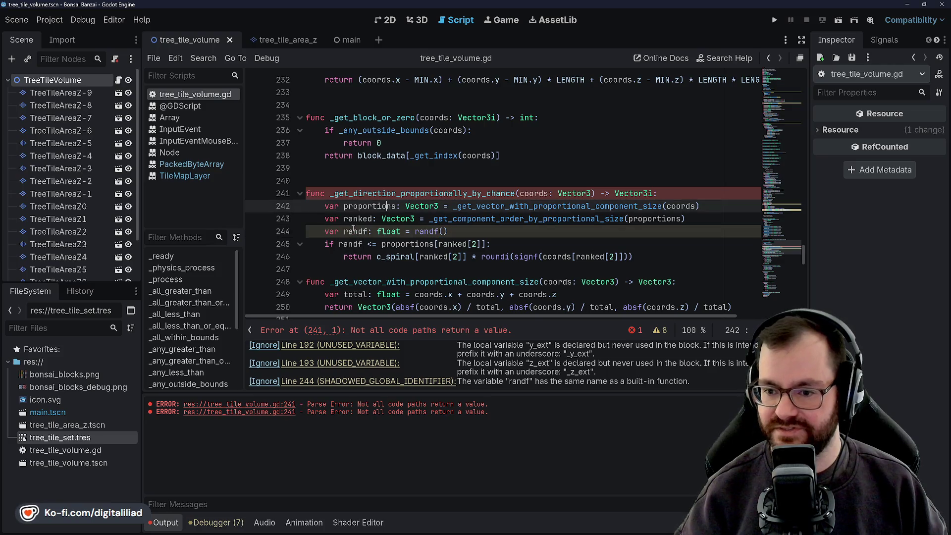
type("random")
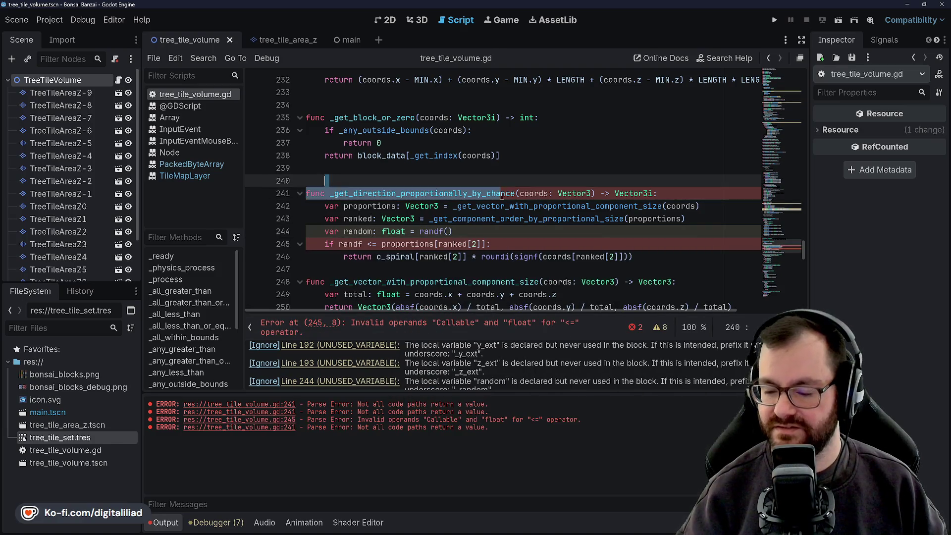
left_click(561, 242)
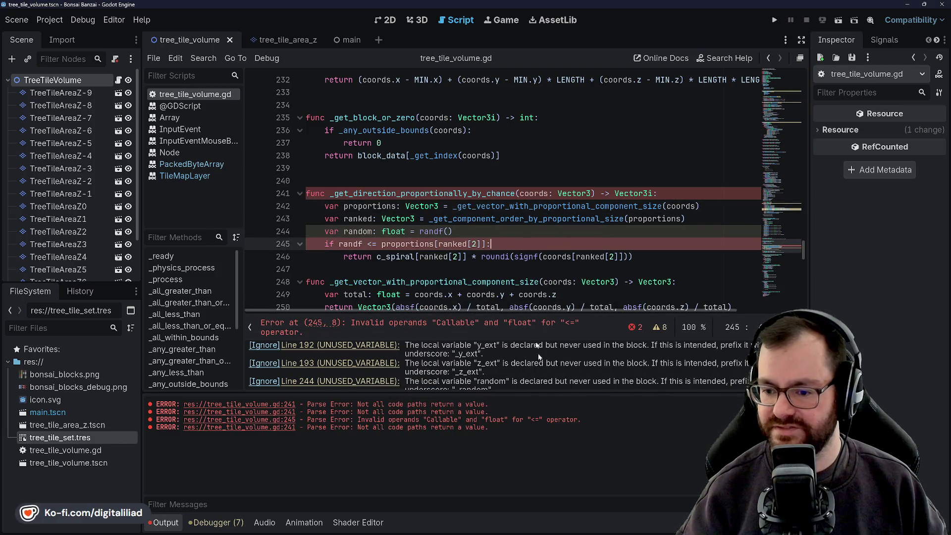
scroll(520, 379, "down", 1)
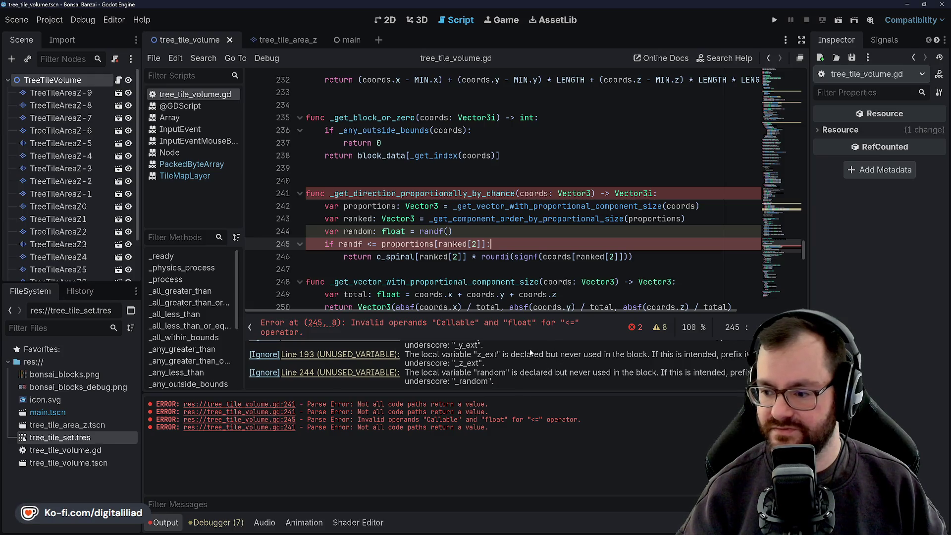
double_click(356, 232)
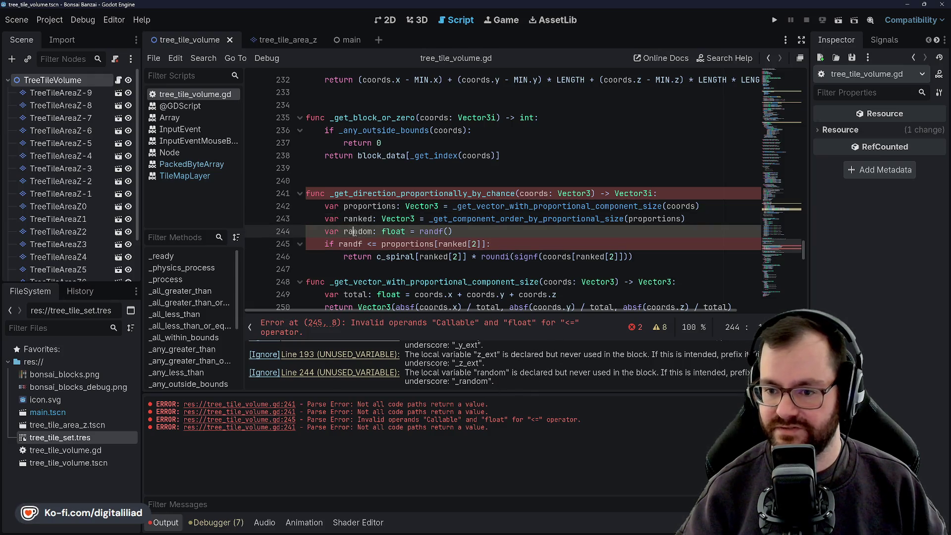
key("ctrl+c")
double_click(350, 244)
key("ctrl+v")
key("ctrl+s")
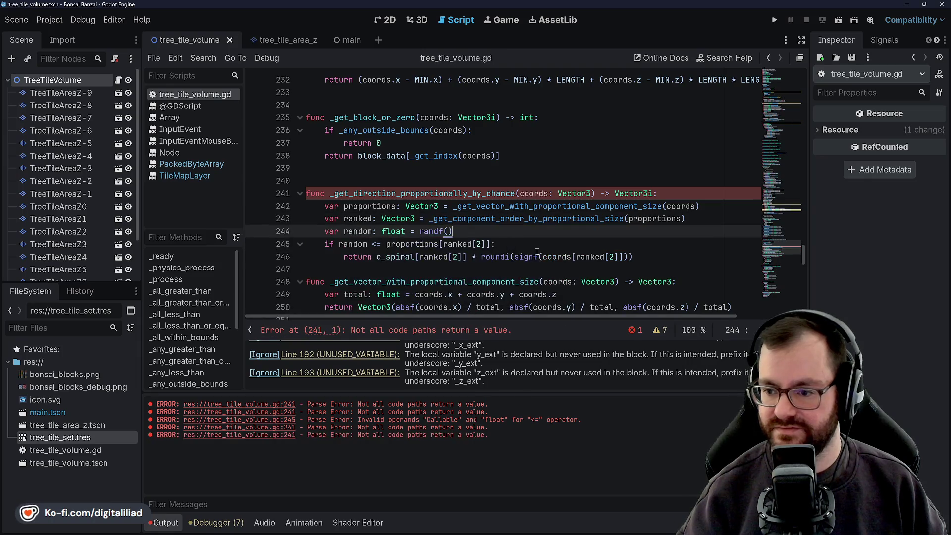
Step: Collapse the warnings list and check the random variable in the condition
left_click(540, 256)
left_click(661, 330)
key("Up")
key("Down")
key("Down")
double_click(353, 243)
double_click(358, 257)
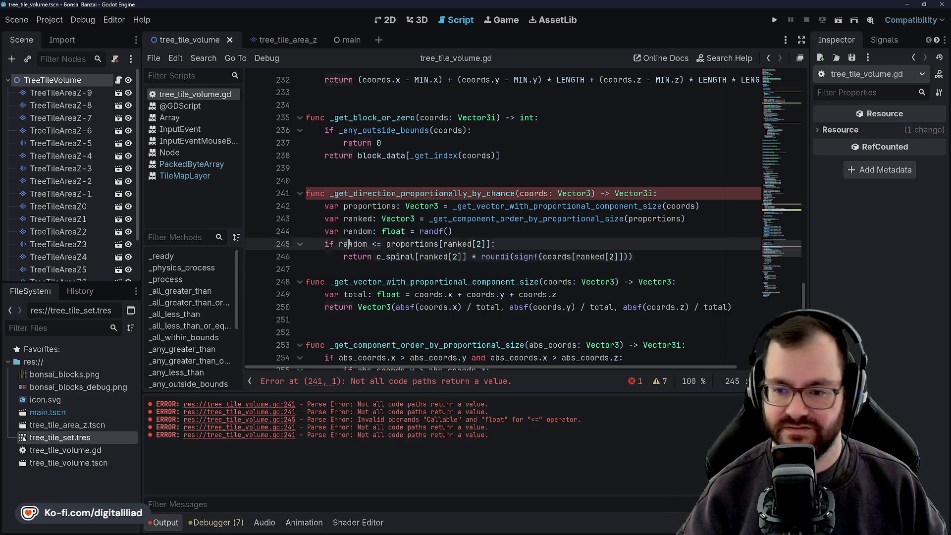
double_click(353, 244)
double_click(358, 257)
double_click(352, 244)
double_click(415, 244)
left_click(399, 257)
left_click(411, 244)
double_click(412, 243)
left_click(457, 243)
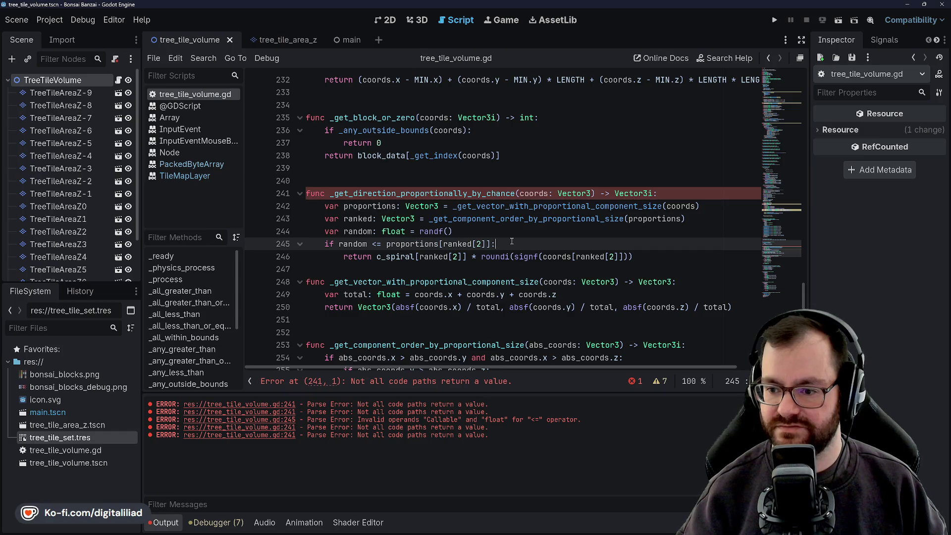
double_click(456, 244)
double_click(396, 257)
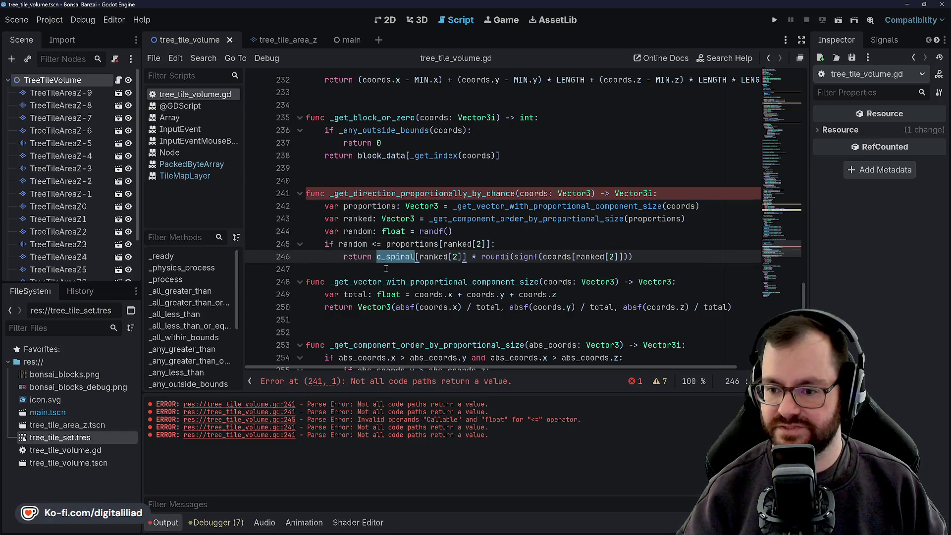
double_click(357, 257)
double_click(396, 257)
double_click(434, 257)
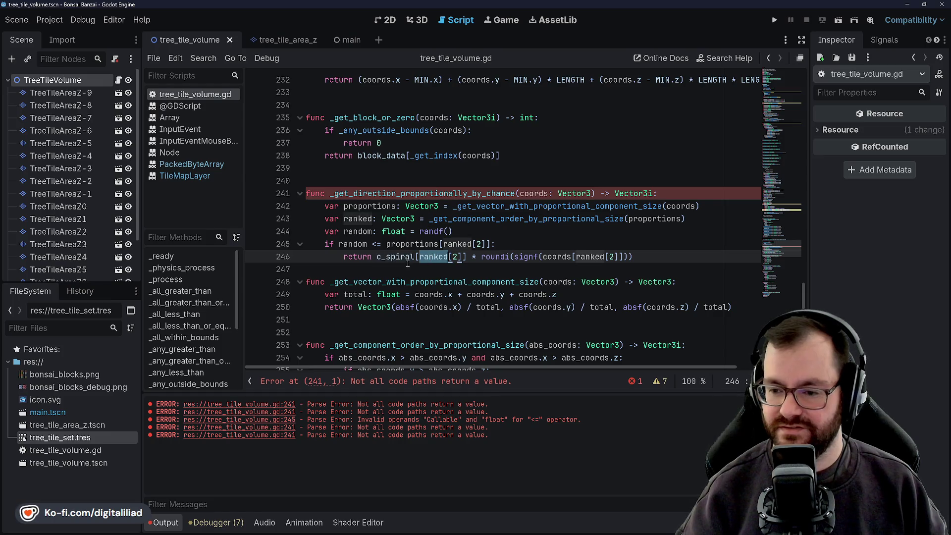
double_click(397, 257)
left_click(421, 243)
left_click(434, 256)
double_click(433, 256)
left_click(457, 257)
double_click(446, 257)
left_click(455, 257)
double_click(495, 257)
double_click(557, 257)
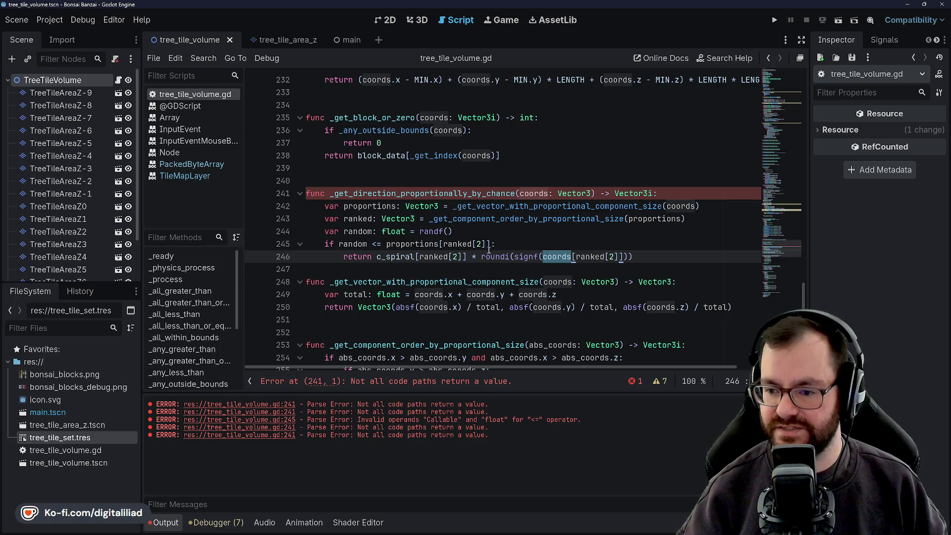
left_click(637, 257)
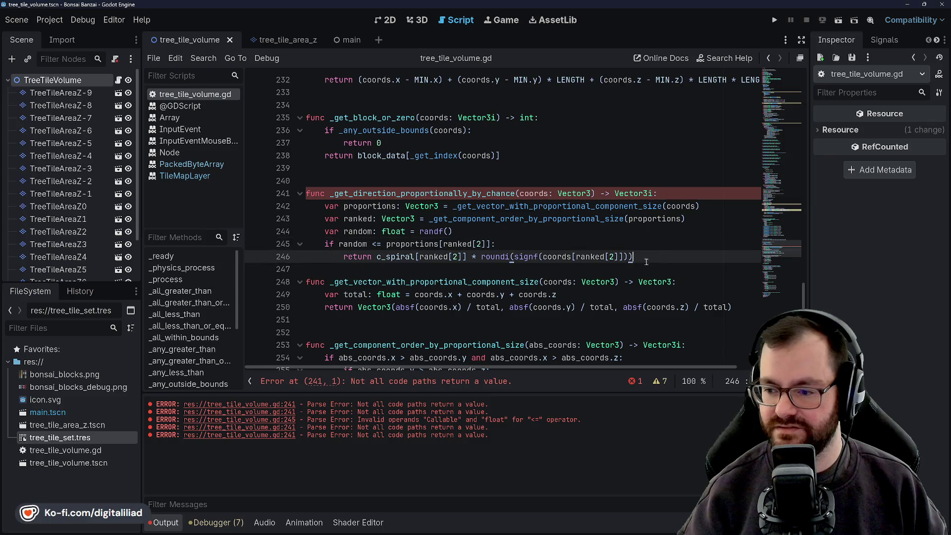
key("Return")
Step: Write the elif condition random <= proportions[ranked[1]] + proportions[ranked[2]] and save
key("BackSpace")
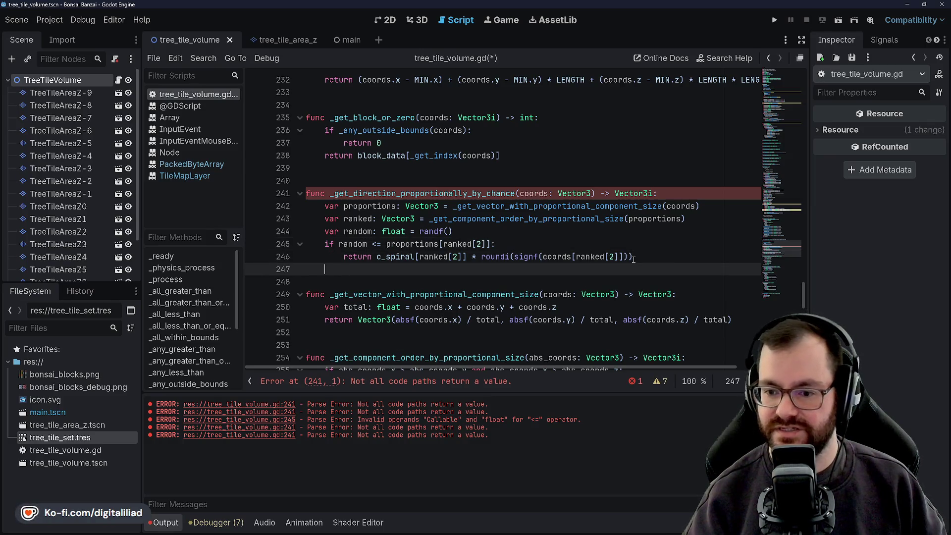
type("elifrando")
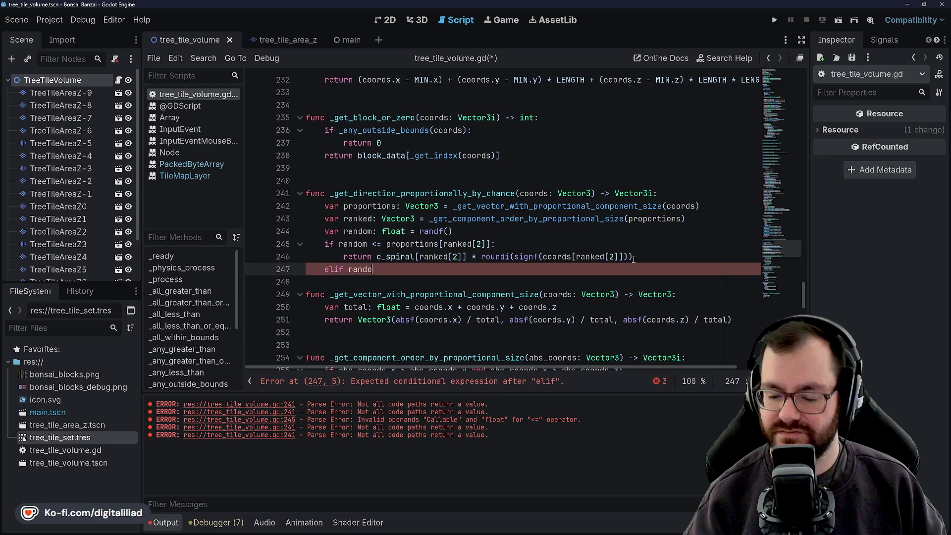
type("m")
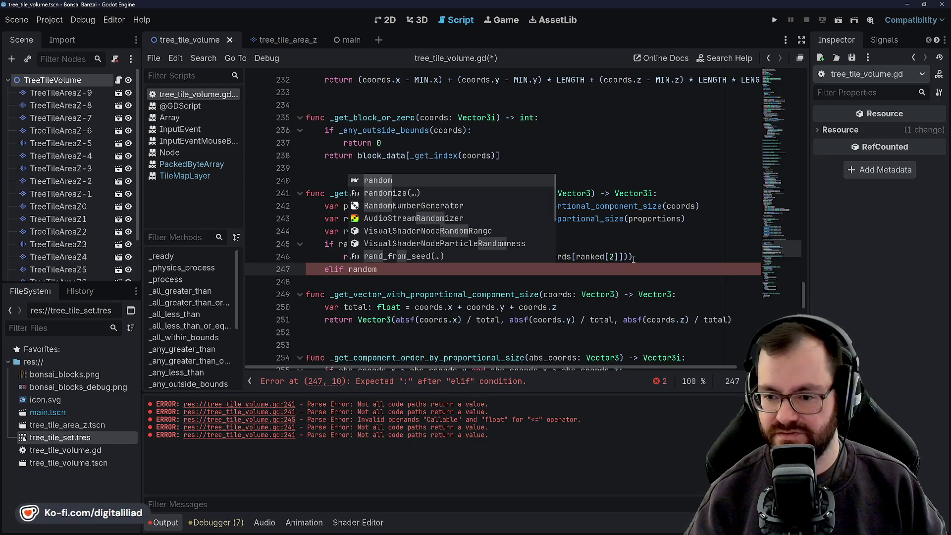
left_click(634, 256)
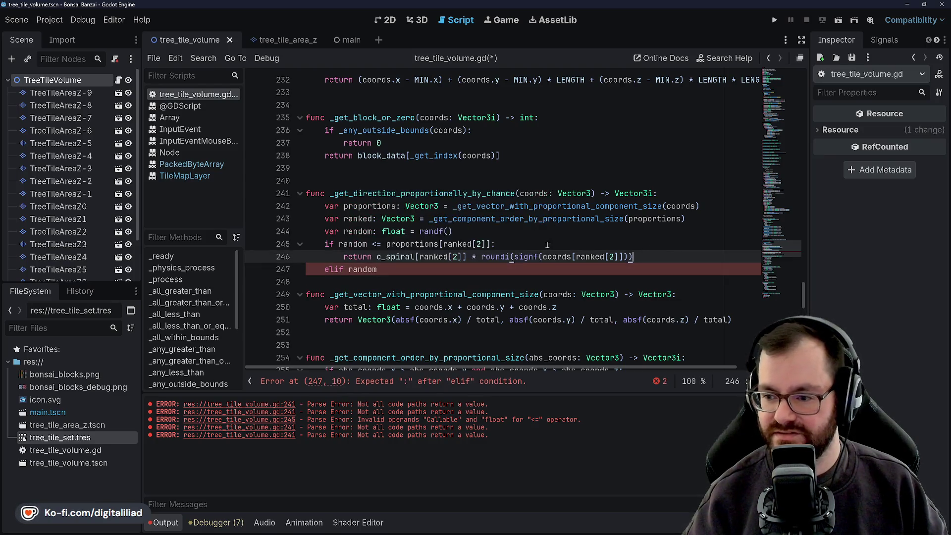
key("Up")
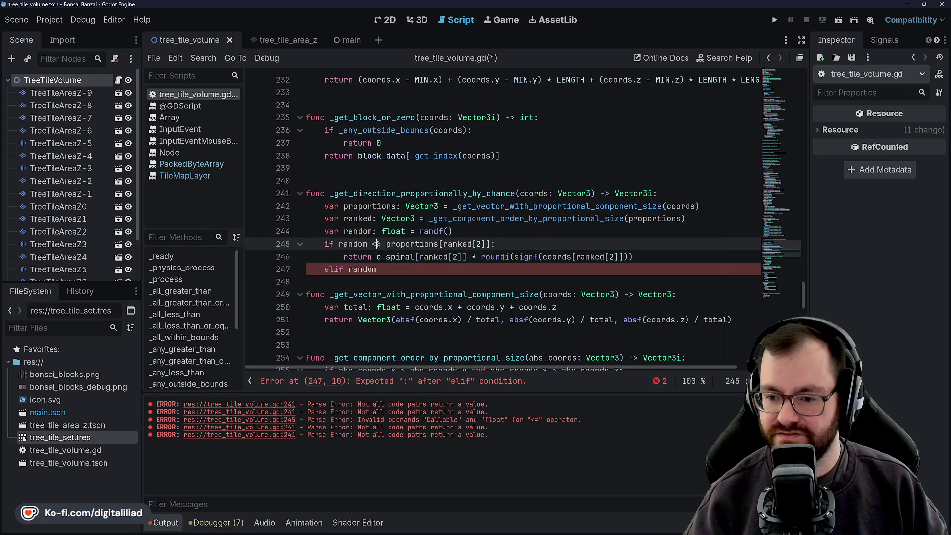
left_click(453, 243)
left_click(489, 244)
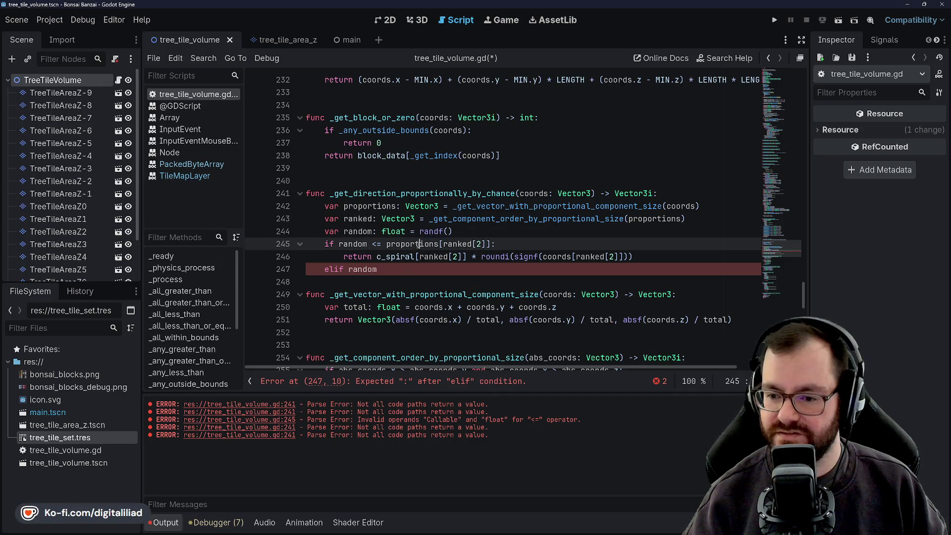
left_click(400, 270)
key("Return")
key("ctrl+z")
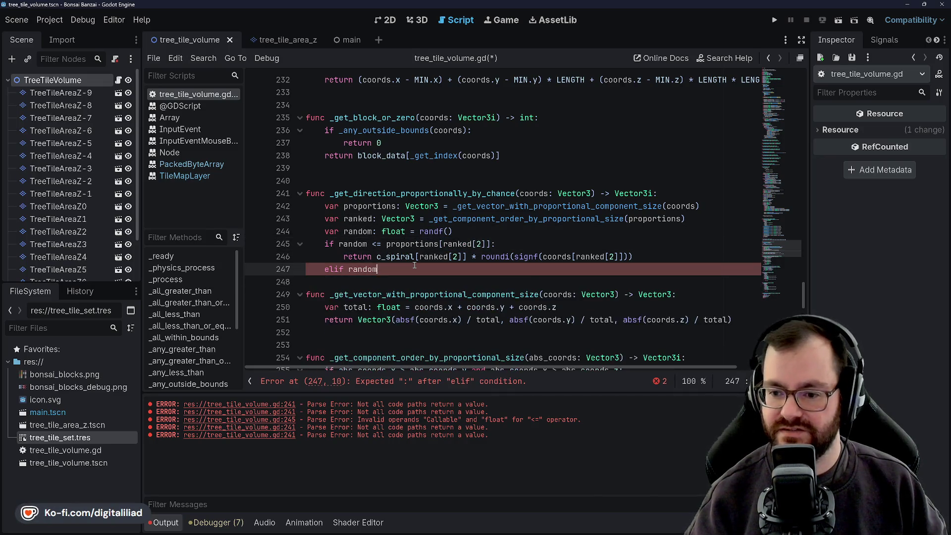
type("<")
key("BackSpace")
type("= pr")
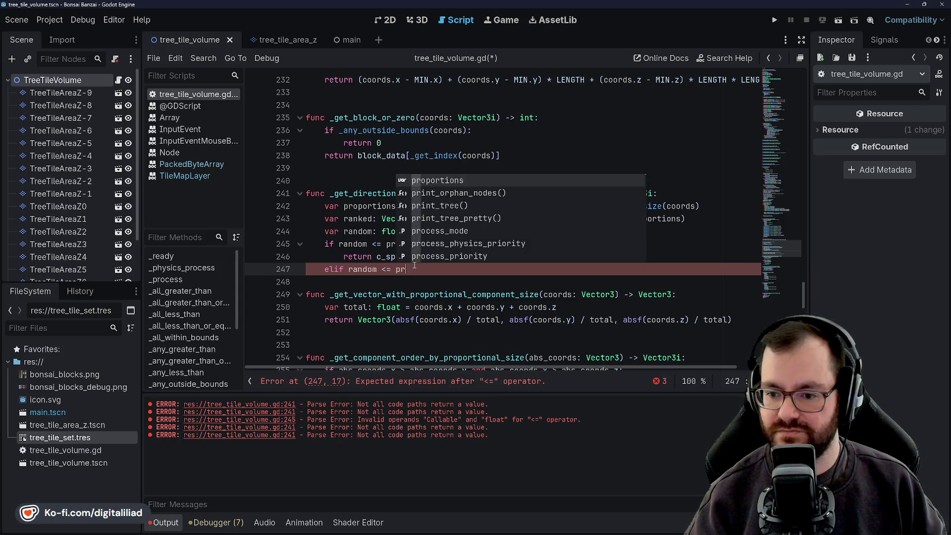
type("oportions[ran")
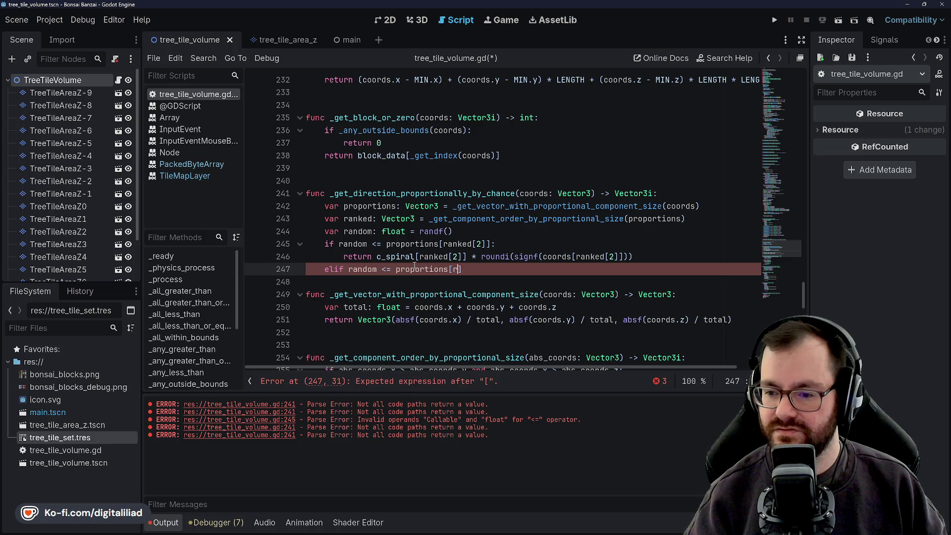
type("ked")
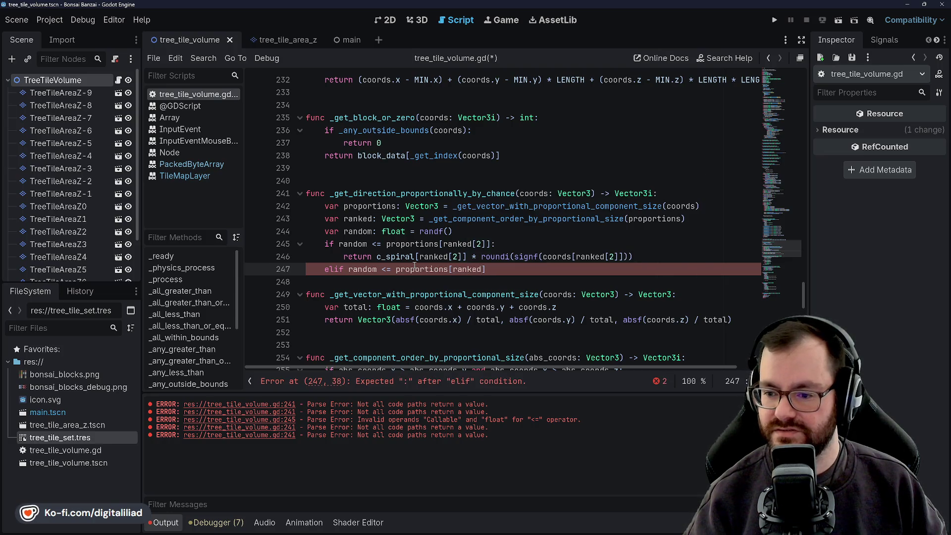
type("[1]]")
type(" + ")
type("proportio")
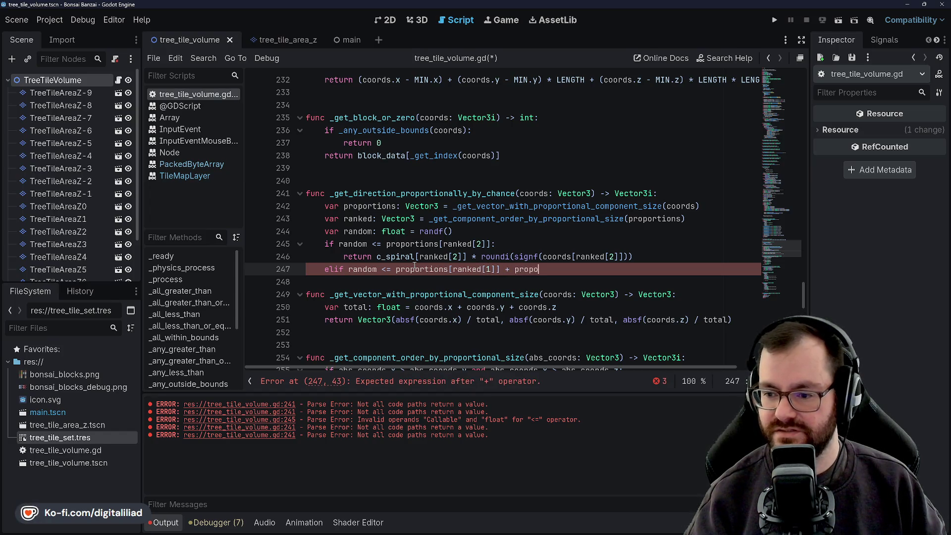
type("ns[ranked")
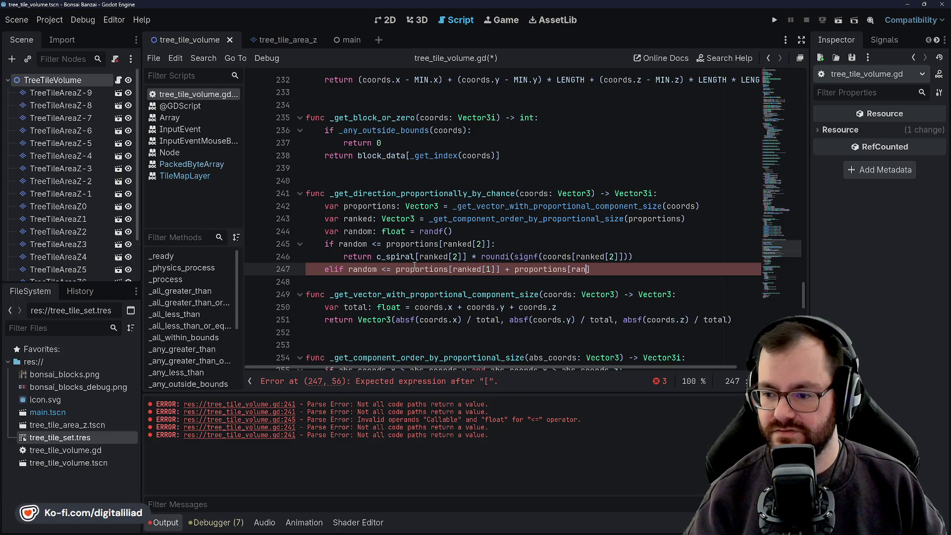
type("[2]]")
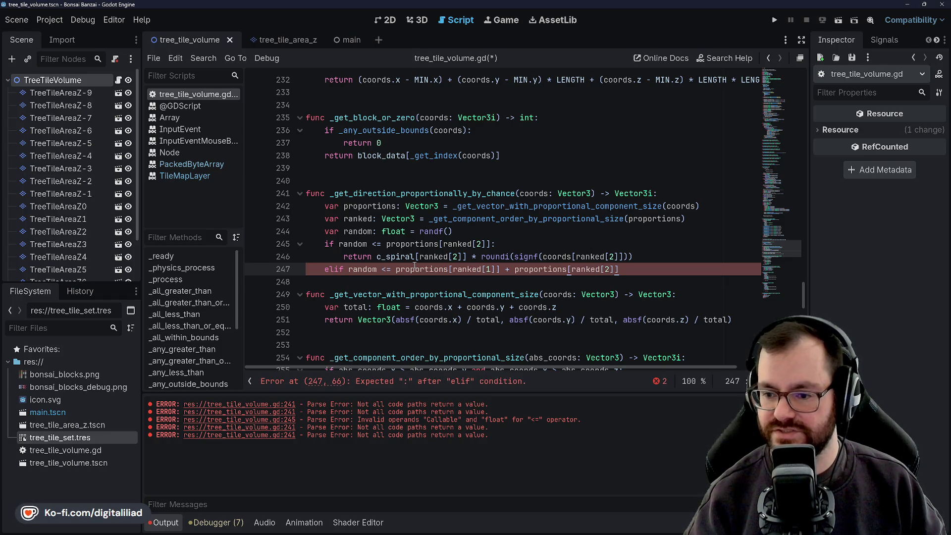
key("ctrl+s")
Step: Make the elif return c_spiral[ranked[1]] * roundi(signf(coords[ranked[1]])) and save
key("Return")
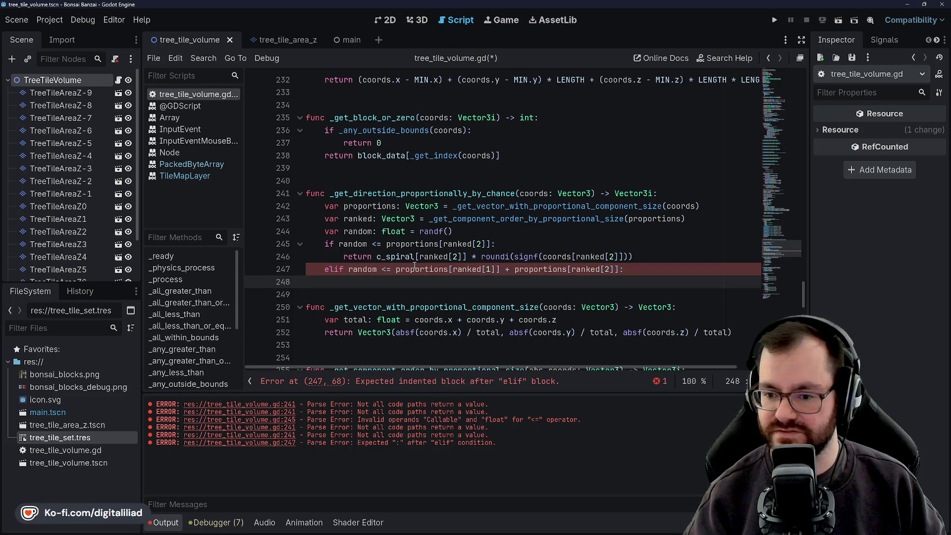
type("return c_")
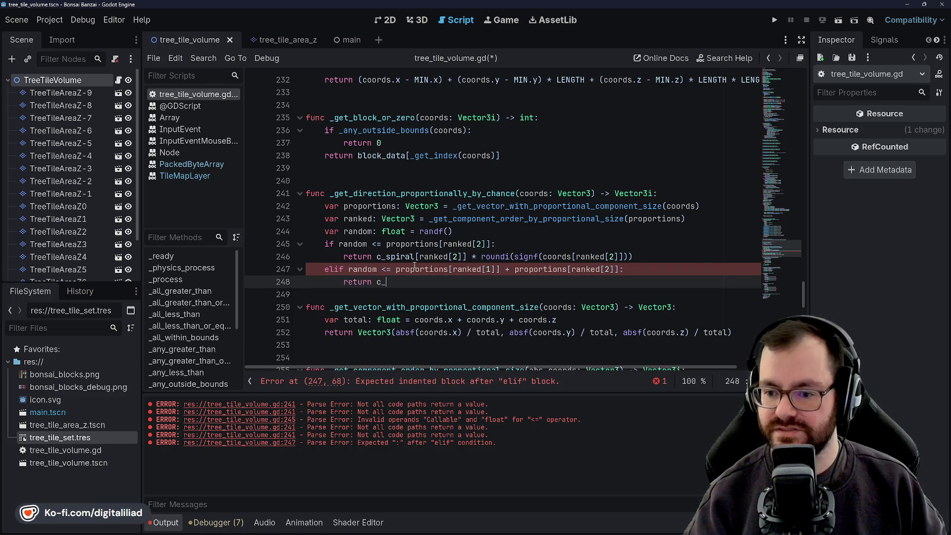
type("spiral[ranked[1")
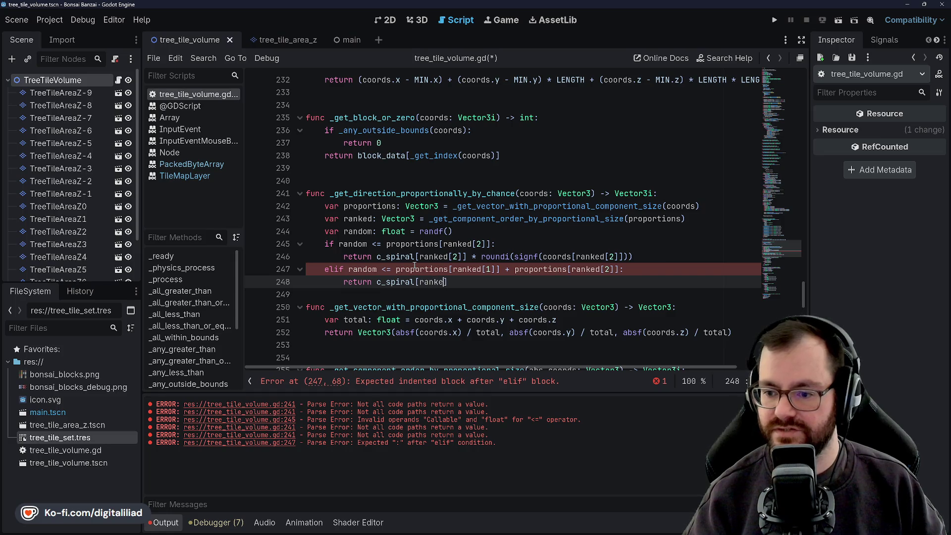
type("]] *")
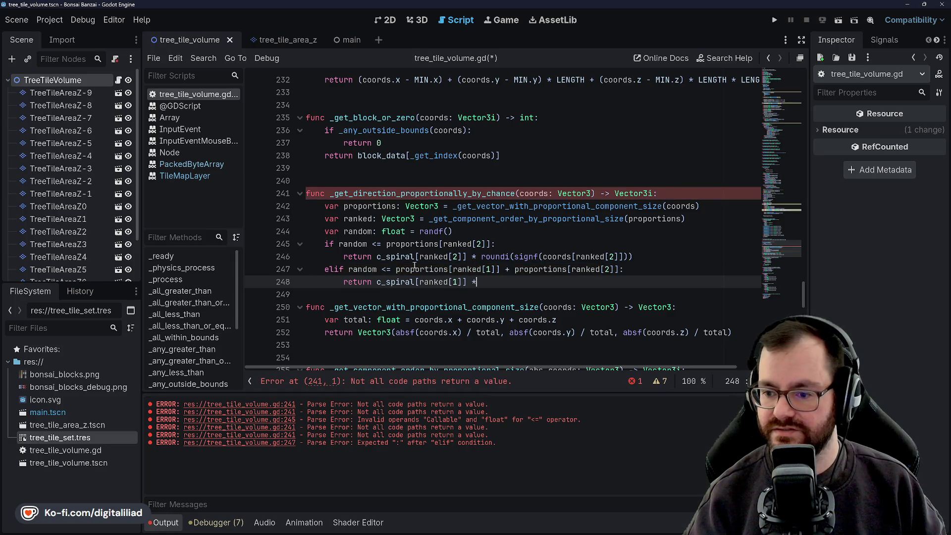
type(" roundi(signf")
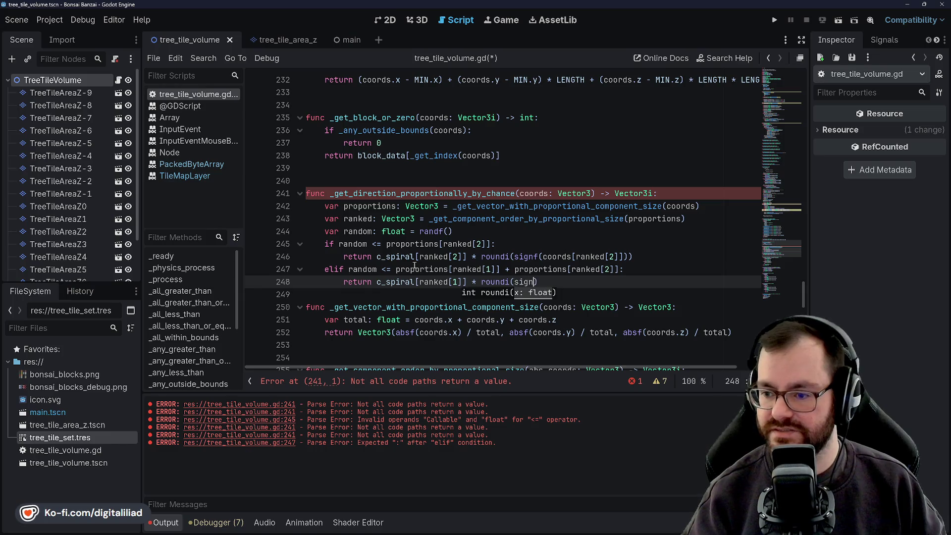
type("(coo")
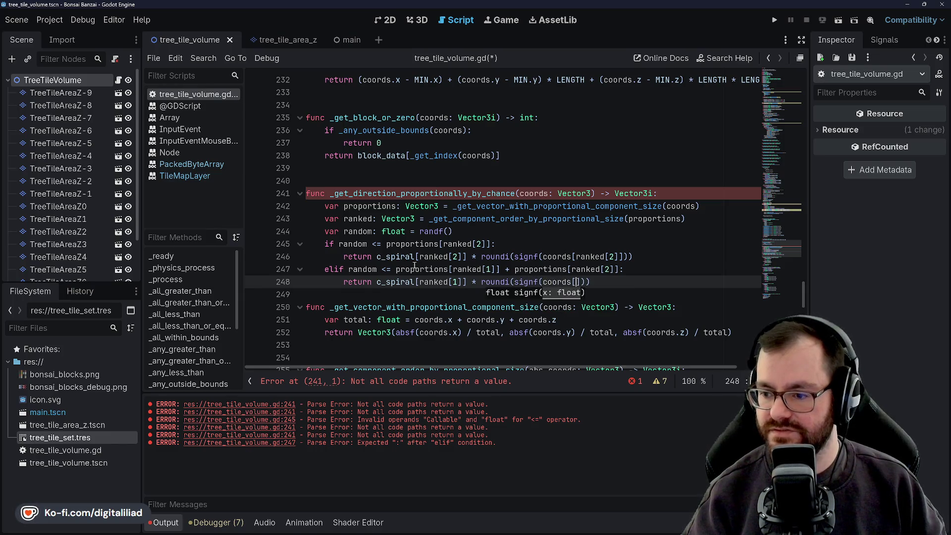
type("rds[rank")
key("BackSpace")
type("[1]")
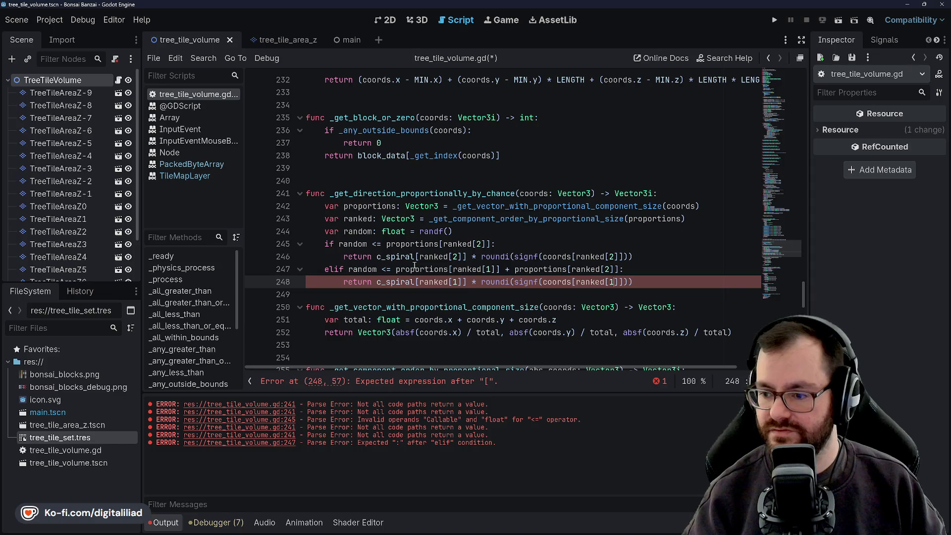
key("End")
key("ctrl+s")
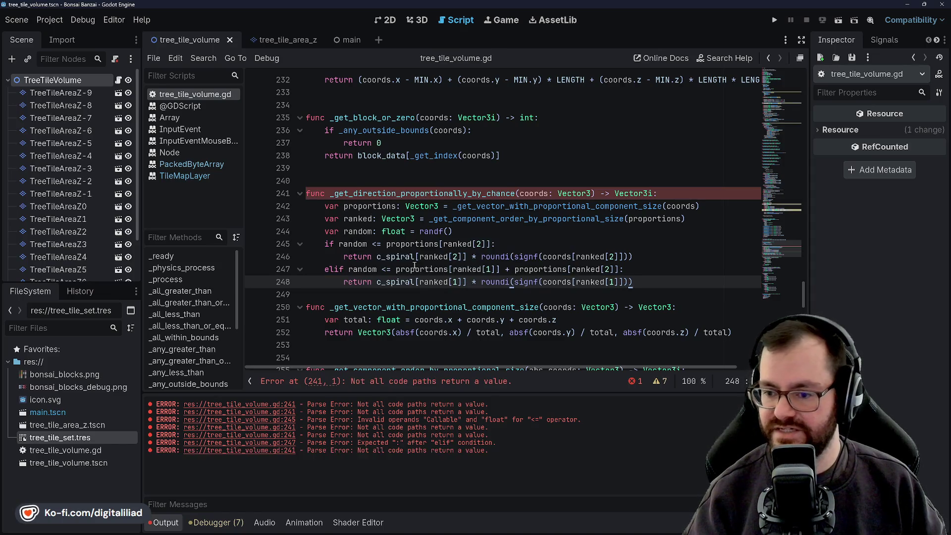
Step: Add an else branch returning c_spiral[ranked[0]] * roundi(signf(coords[ranked[0]])) and save
left_click(490, 245)
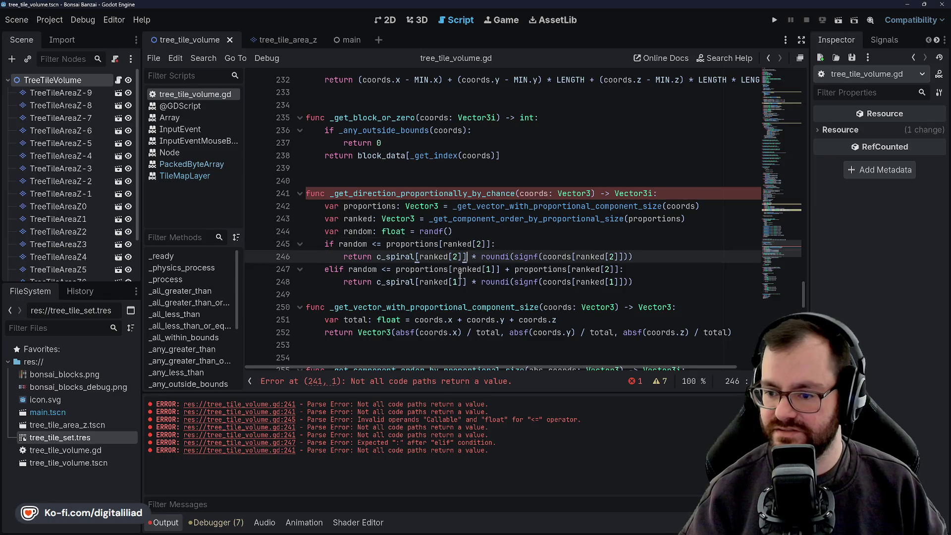
left_click(425, 268)
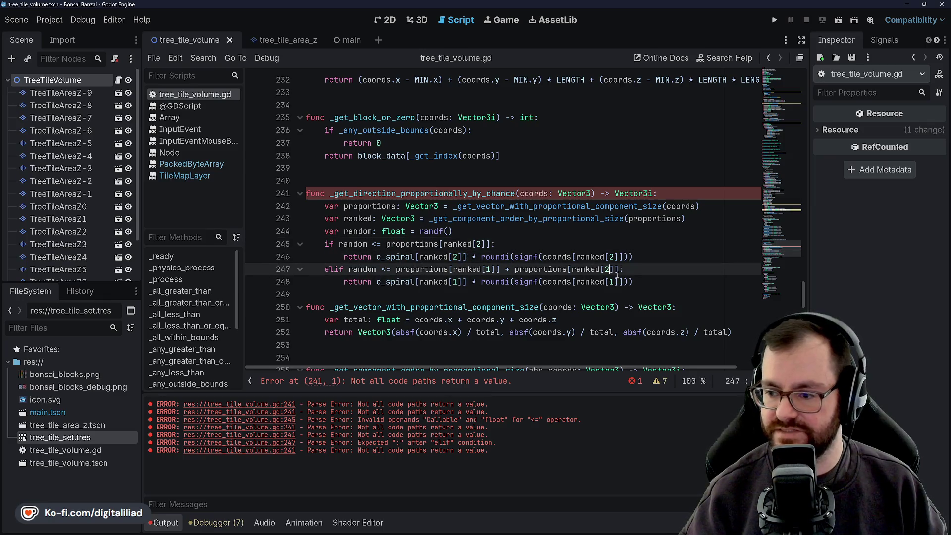
left_click(642, 282)
key("Return")
key("BackSpace")
type("else")
key("Return")
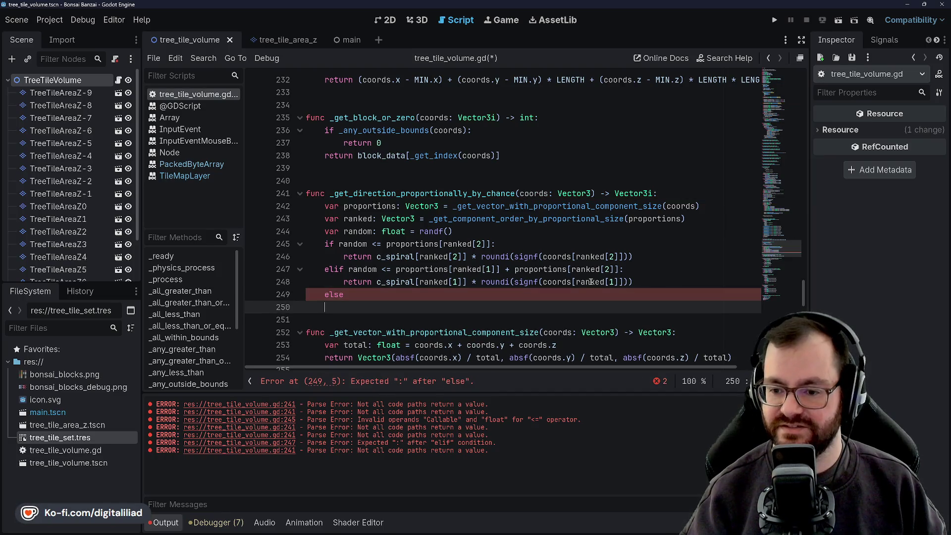
key("BackSpace")
type(":")
key("Return")
type("re")
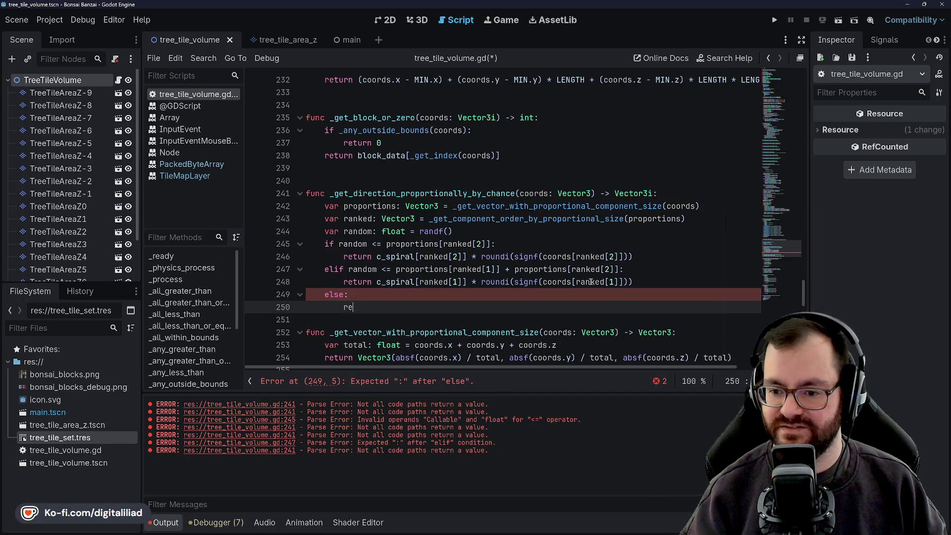
type("turn c_spir")
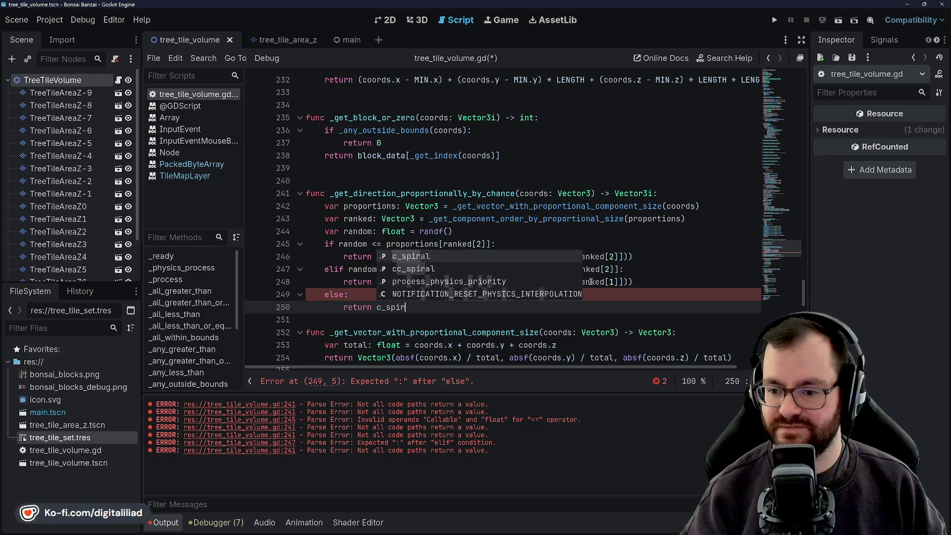
type("al[ranked[0]] * roundi(signf(coords[")
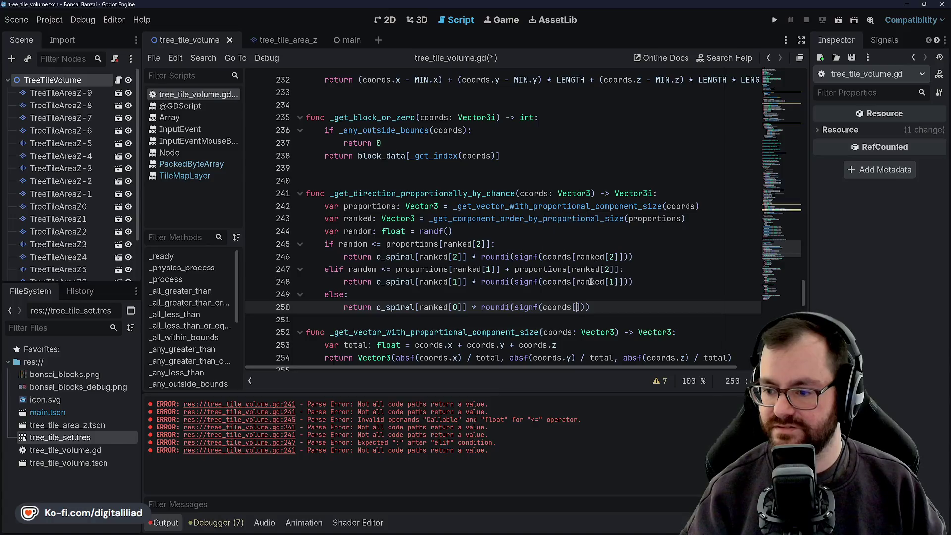
type("ranked[0")
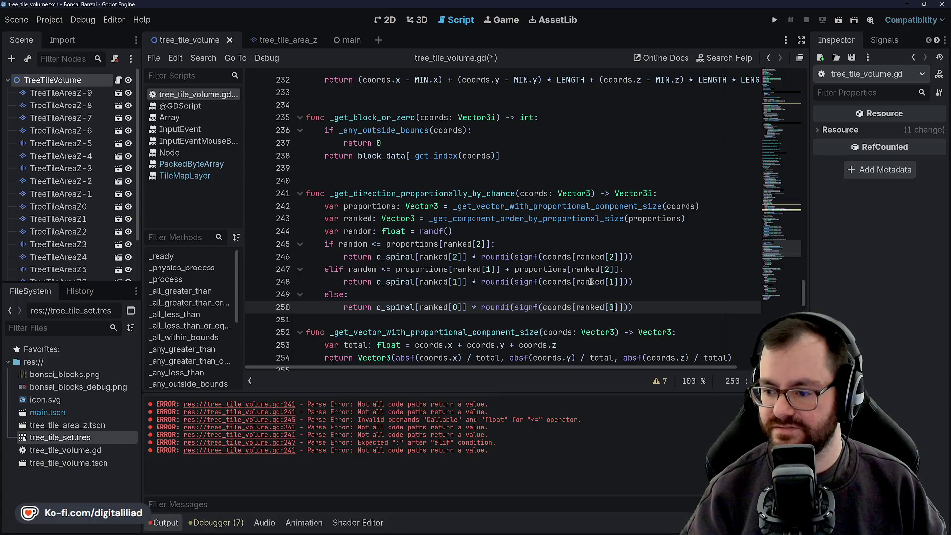
key("ctrl+s")
key("End")
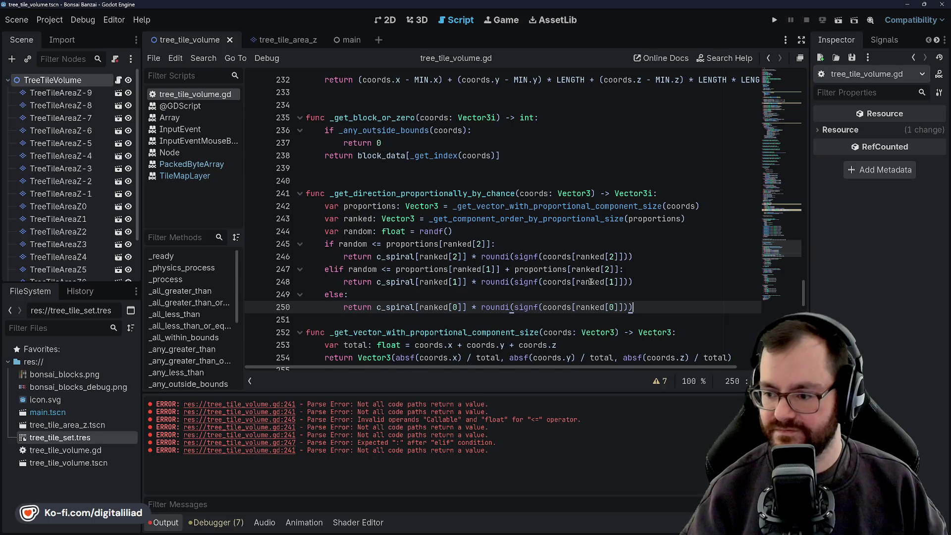
key("Return")
scroll(590, 282, "down", 6)
Step: Review the randf branches of _get_direction_proportionally_by_chance and save the script
scroll(486, 293, "up", 5)
scroll(486, 292, "up", 1)
scroll(461, 268, "down", 4)
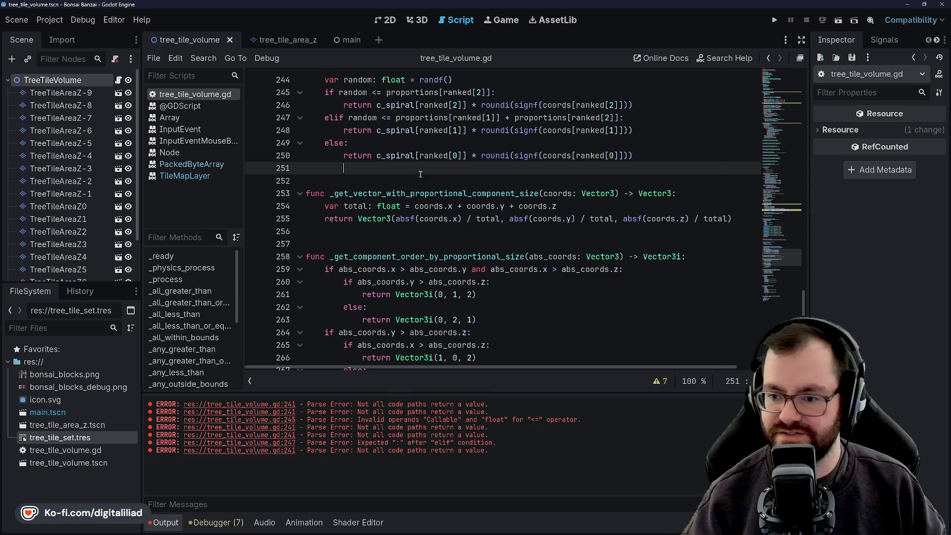
scroll(422, 233, "up", 3)
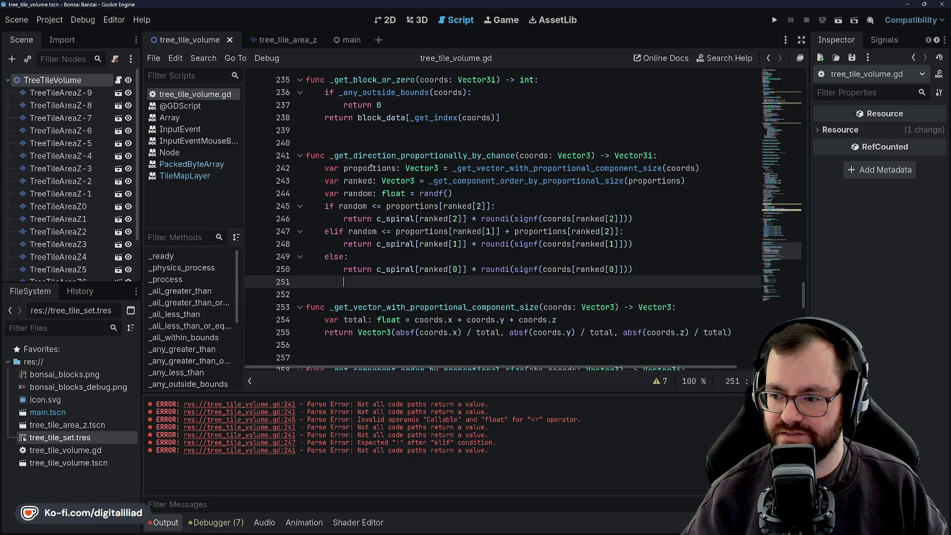
left_click(430, 192)
key("ctrl+s")
Step: Scroll back to the for grow_step trunk loop near line 185
scroll(414, 221, "down", 4)
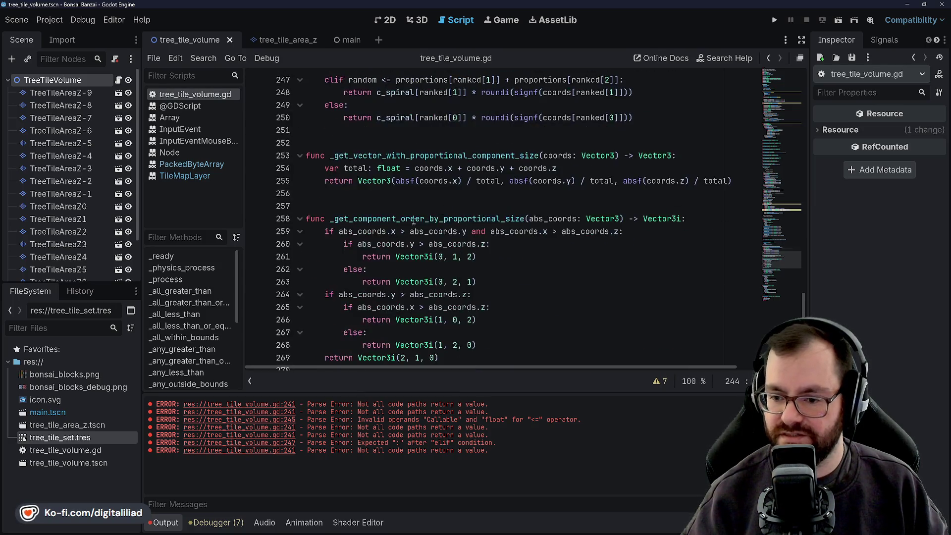
scroll(414, 221, "down", 2)
scroll(342, 236, "up", 5)
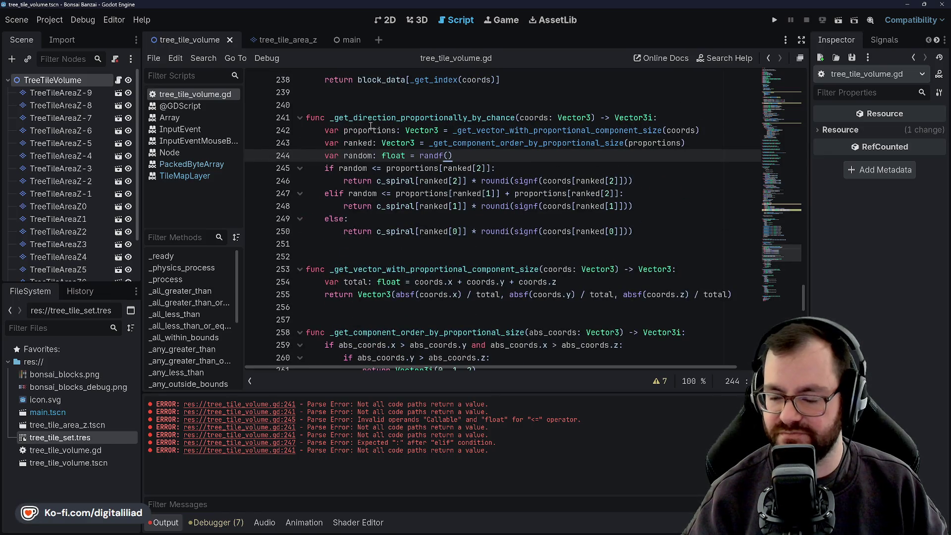
left_click(377, 241)
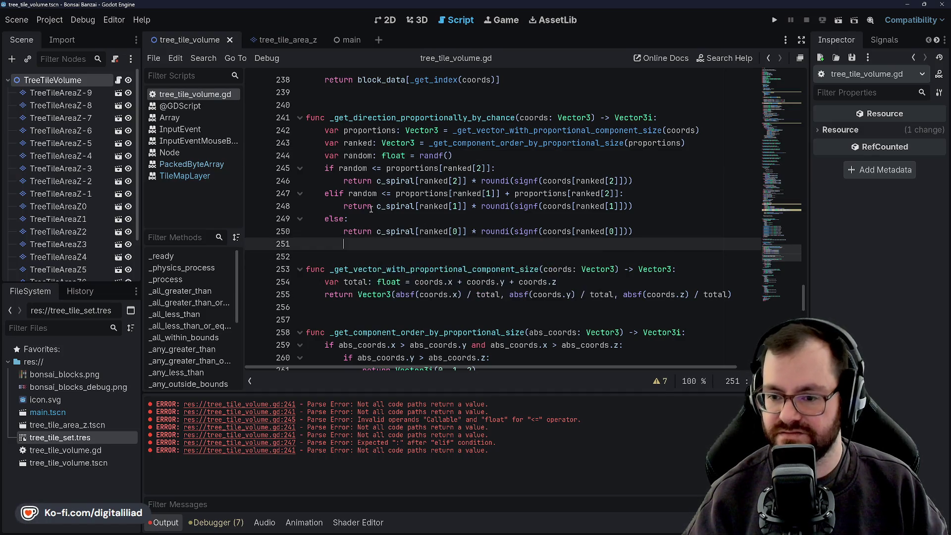
scroll(293, 155, "up", 2)
scroll(367, 291, "down", 1)
scroll(351, 164, "up", 18)
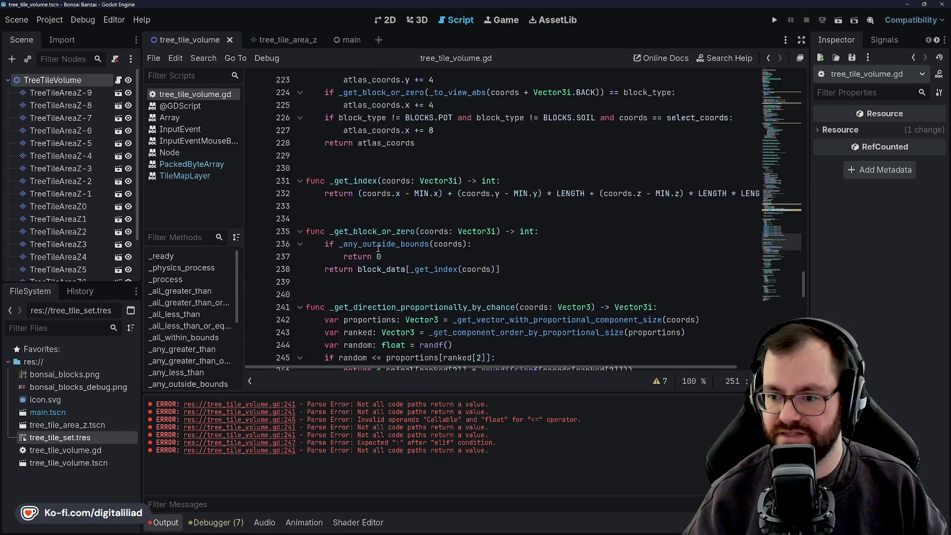
scroll(378, 246, "down", 2)
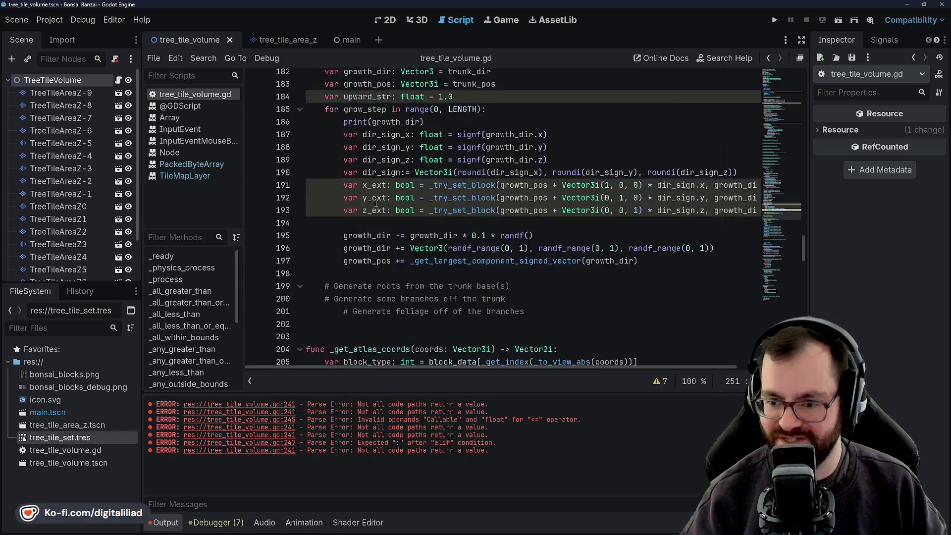
Step: Delete the print(growth_dir) debug line inside the grow_step loop
left_click(400, 169)
left_click(401, 181)
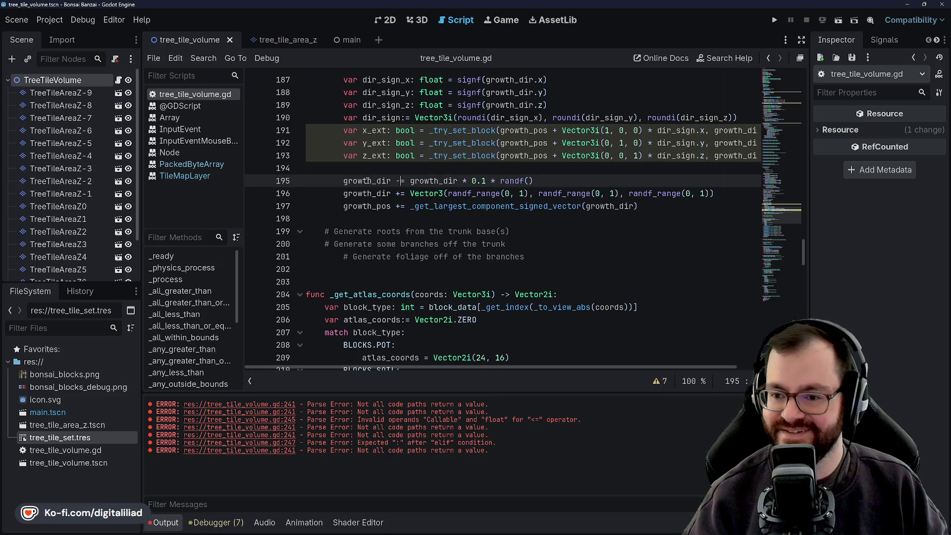
scroll(391, 181, "up", 3)
left_click(367, 167)
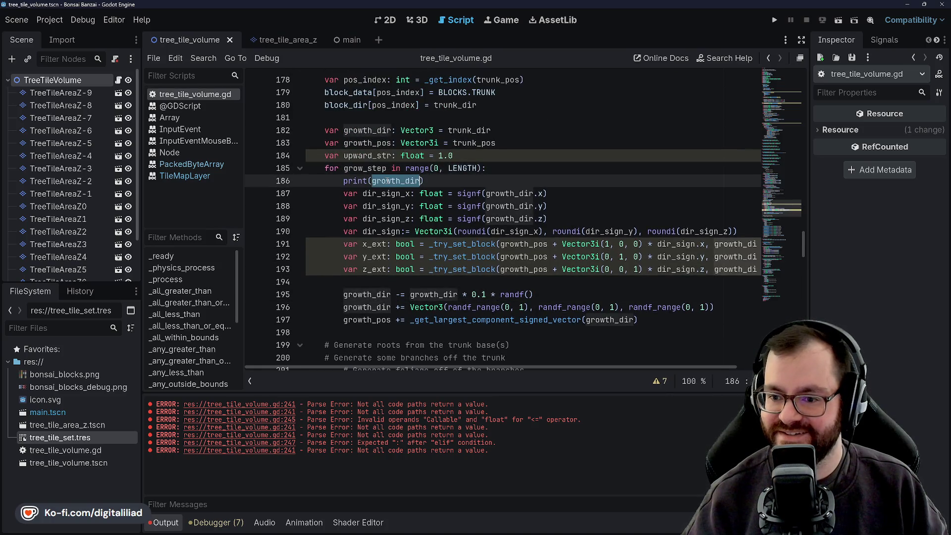
left_click(375, 181)
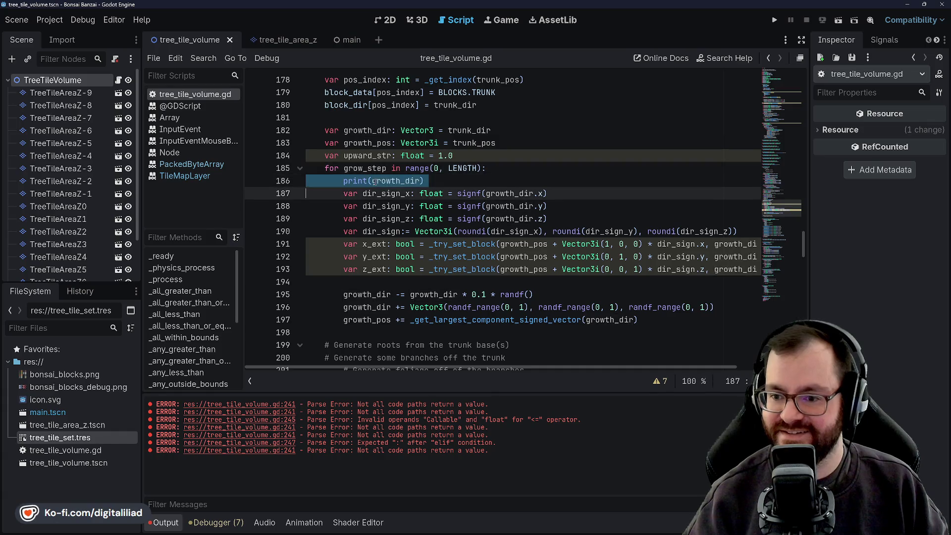
key("ctrl+shift+k")
key("Up")
key("Up")
Step: Select and inspect the four dir_sign declaration lines
left_click(501, 181)
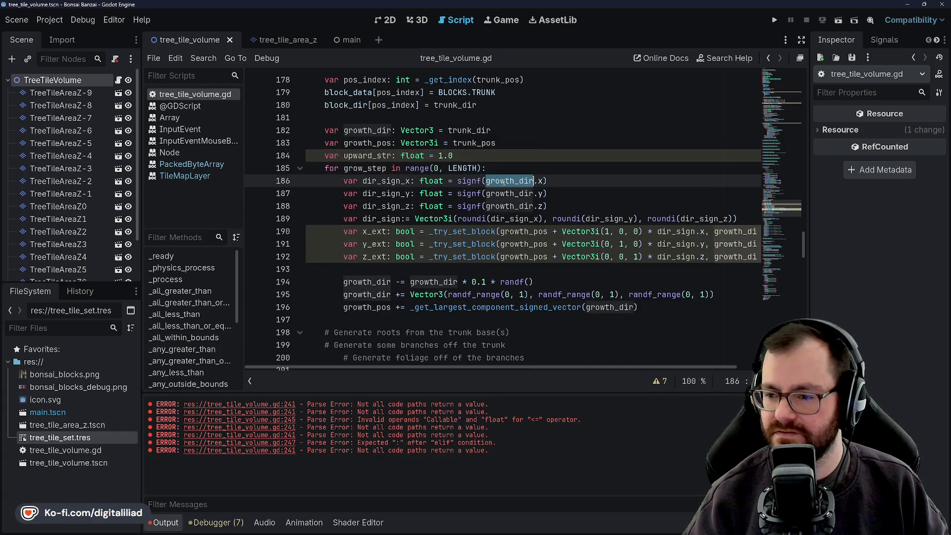
left_click(509, 219)
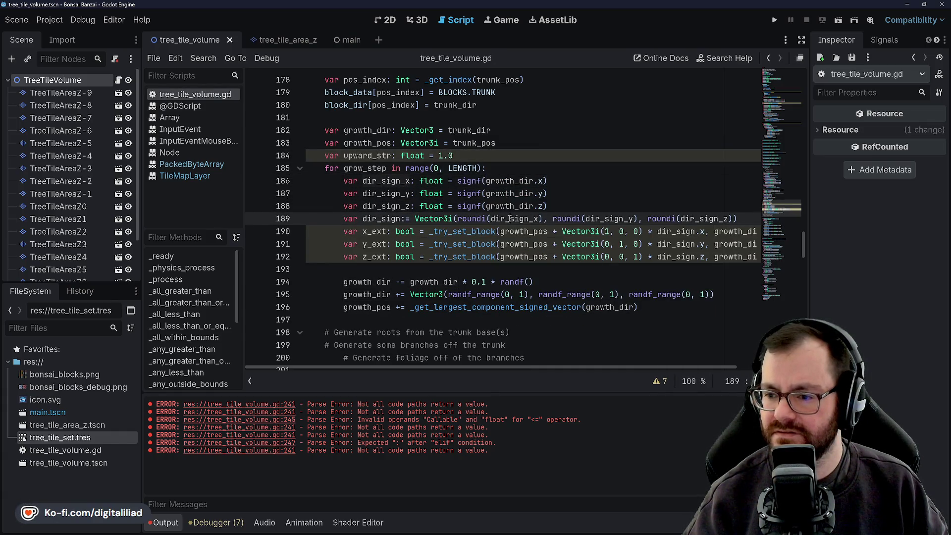
left_click(509, 194)
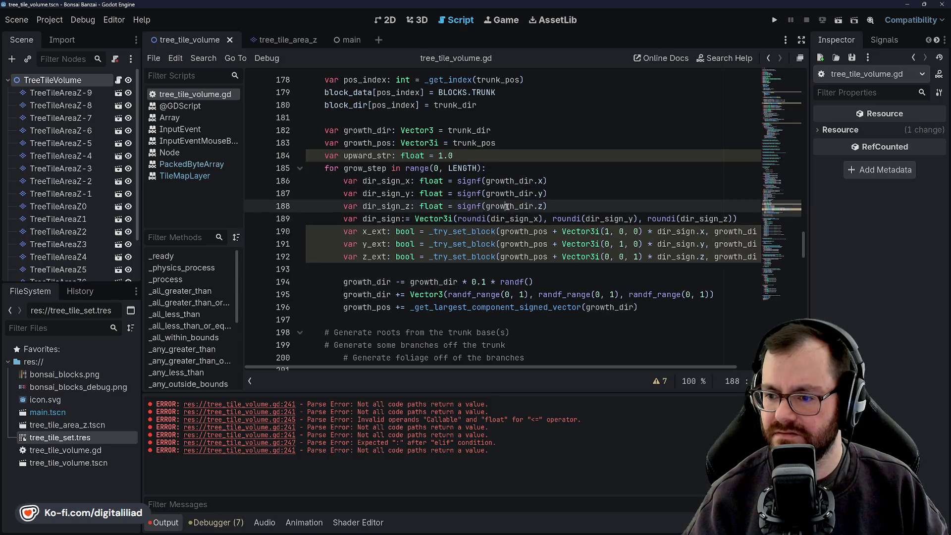
left_click(511, 182)
key("ctrl+Left")
key("ctrl+Left")
key("ctrl+Left")
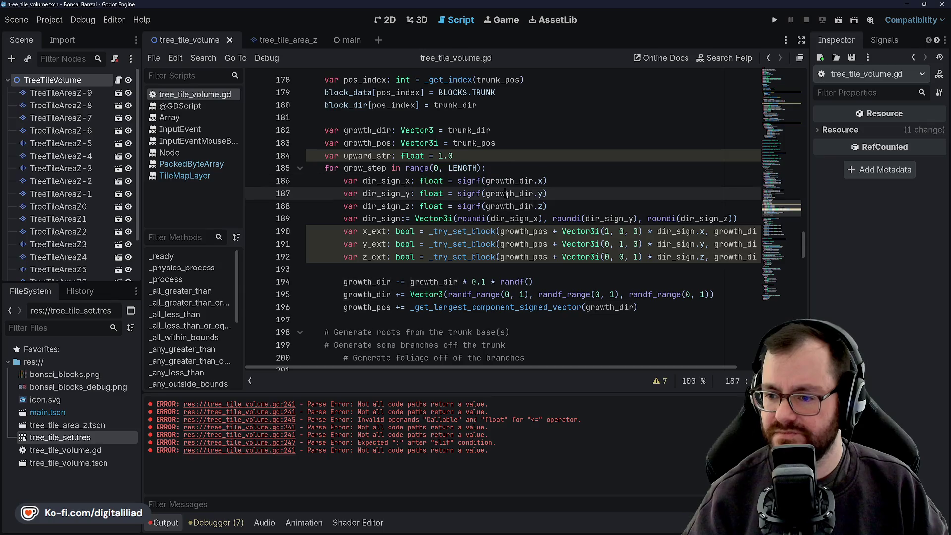
mouse_move(739, 218)
left_mouse_down()
mouse_move(495, 218)
mouse_move(342, 182)
left_mouse_up()
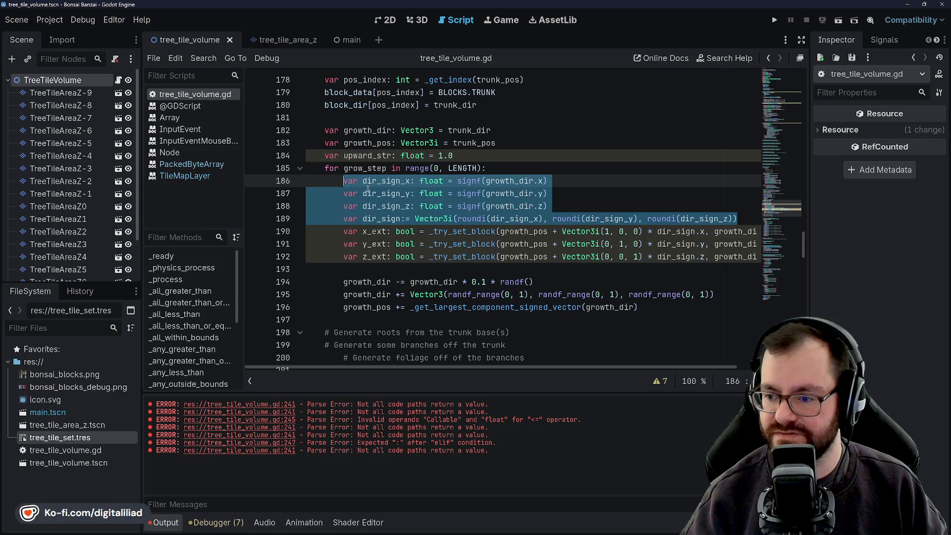
left_click(565, 197)
left_click(565, 197)
scroll(565, 196, "down", 1)
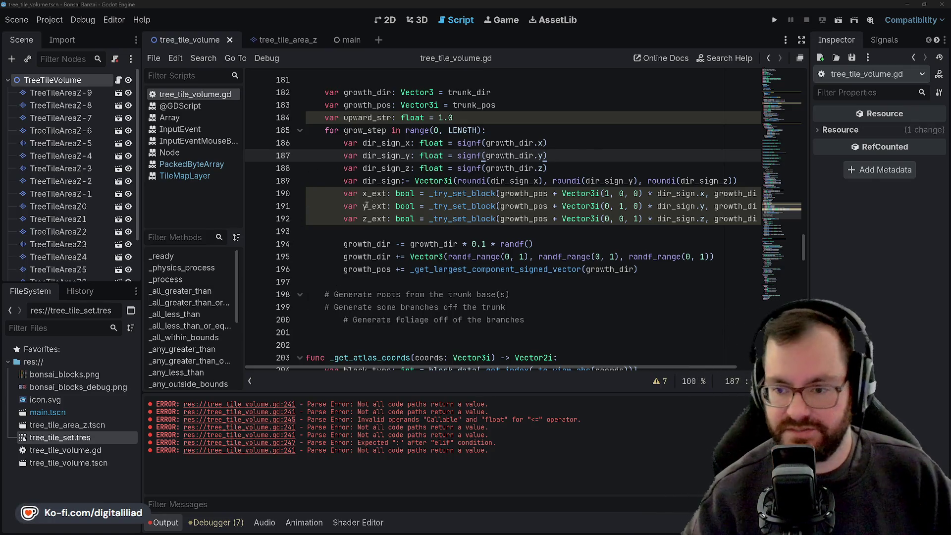
Step: Inspect the dir_sign_z line and the growth_dir adjustment in the grow_step loop
left_click(573, 163)
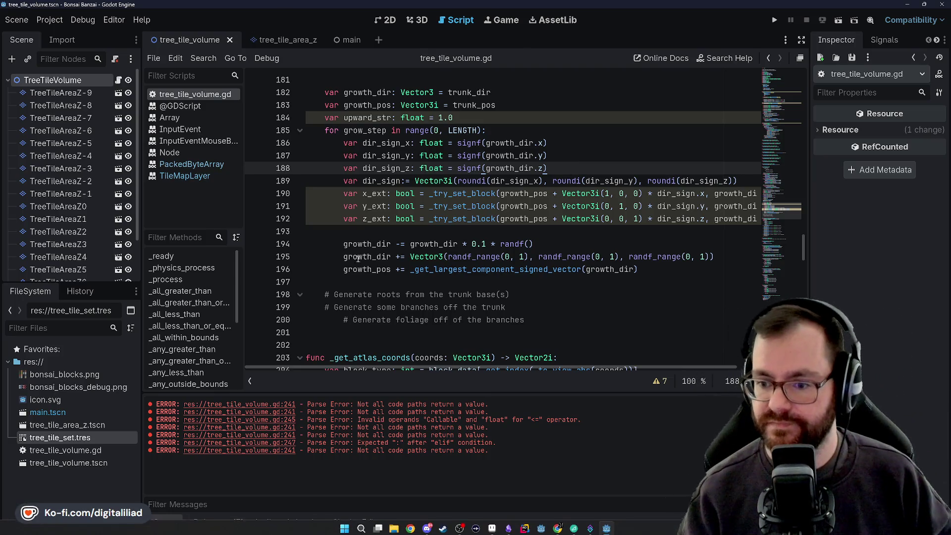
left_click(394, 244)
left_click(381, 280)
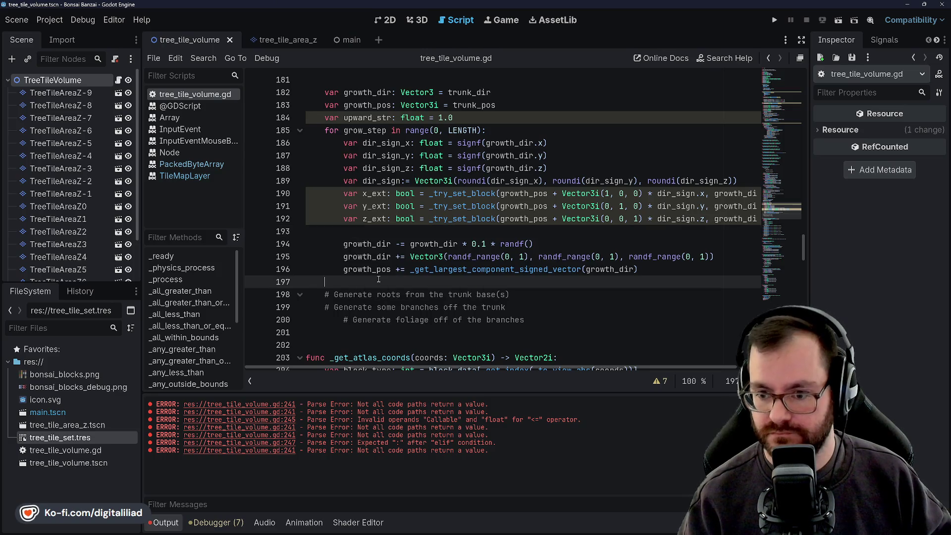
scroll(381, 273, "up", 1)
left_click(381, 274)
left_click(543, 167)
key("Up")
key("Up")
key("Down")
key("Down")
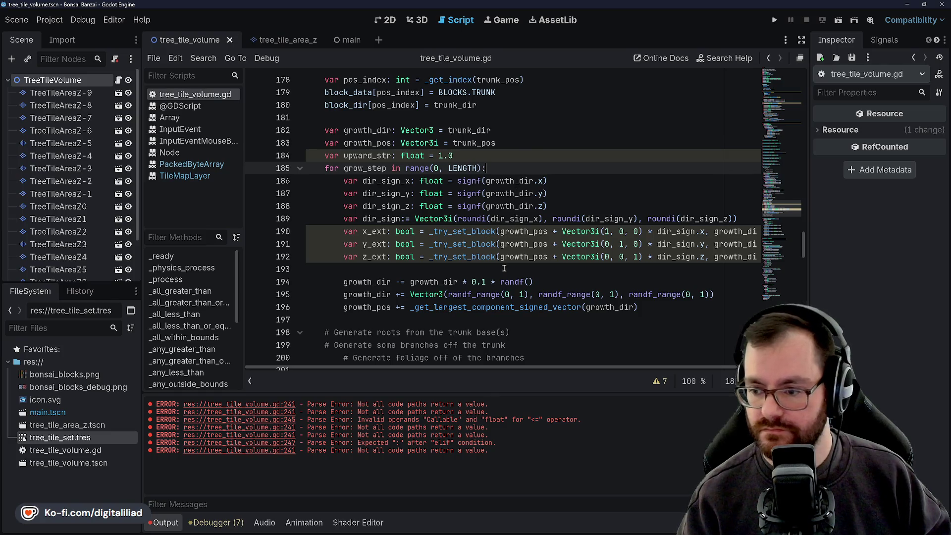
Step: Examine the roundi dir_sign declarations and the x_ext, y_ext, z_ext _try_set_block lines
double_click(382, 218)
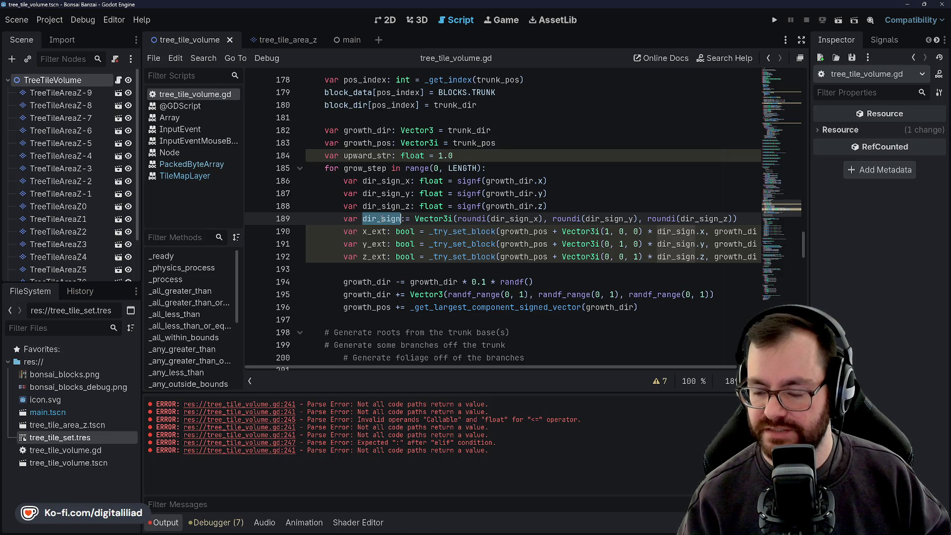
scroll(433, 215, "right", 2)
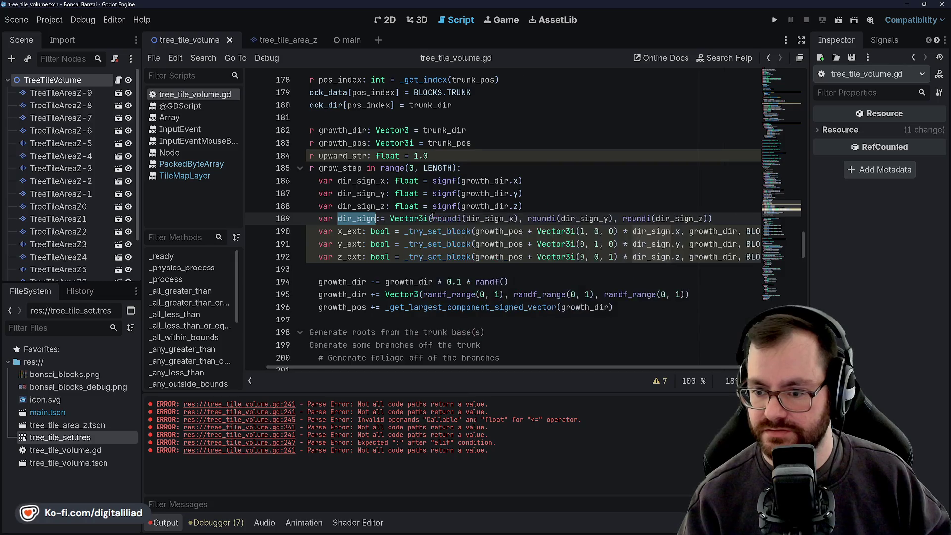
left_click(362, 231)
double_click(355, 244)
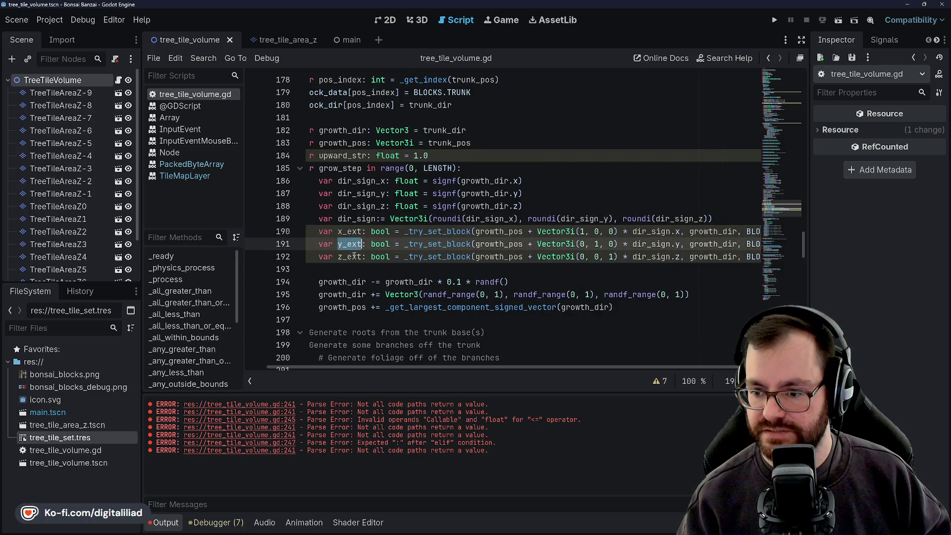
double_click(350, 256)
scroll(426, 242, "right", 2)
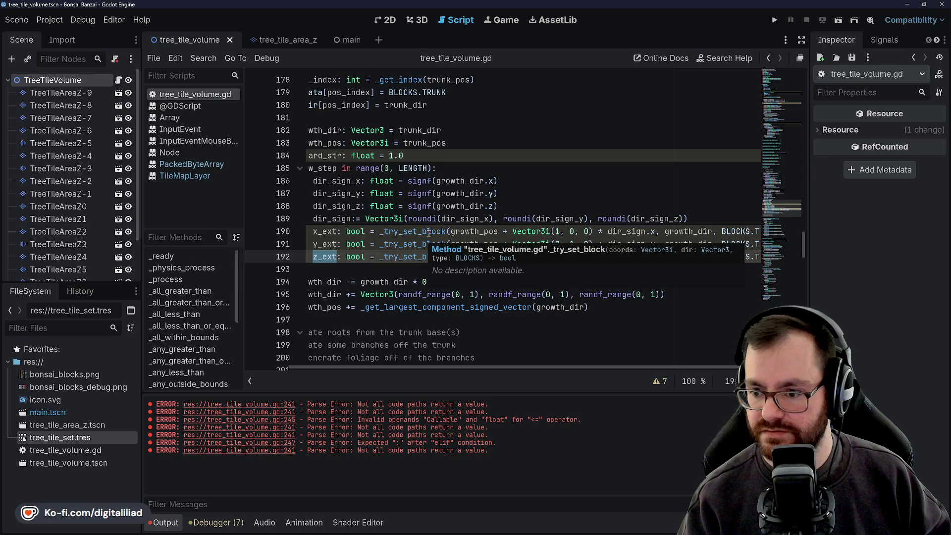
double_click(421, 218)
left_click(460, 219)
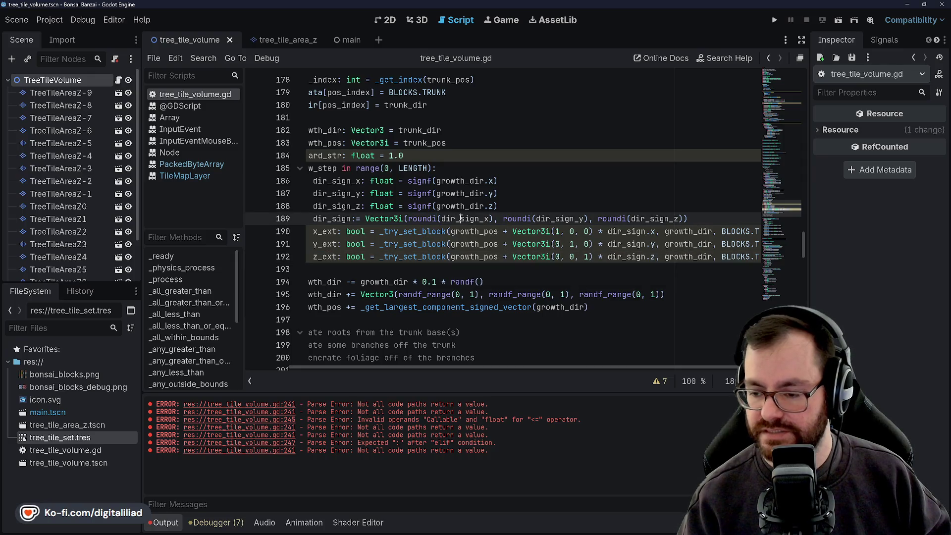
double_click(545, 218)
double_click(653, 218)
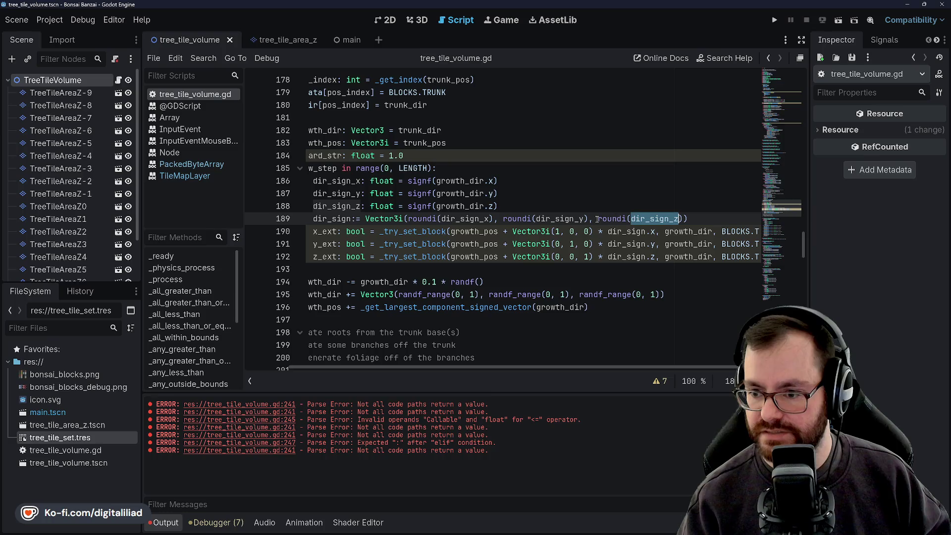
mouse_move(596, 219)
scroll(575, 220, "right", 1)
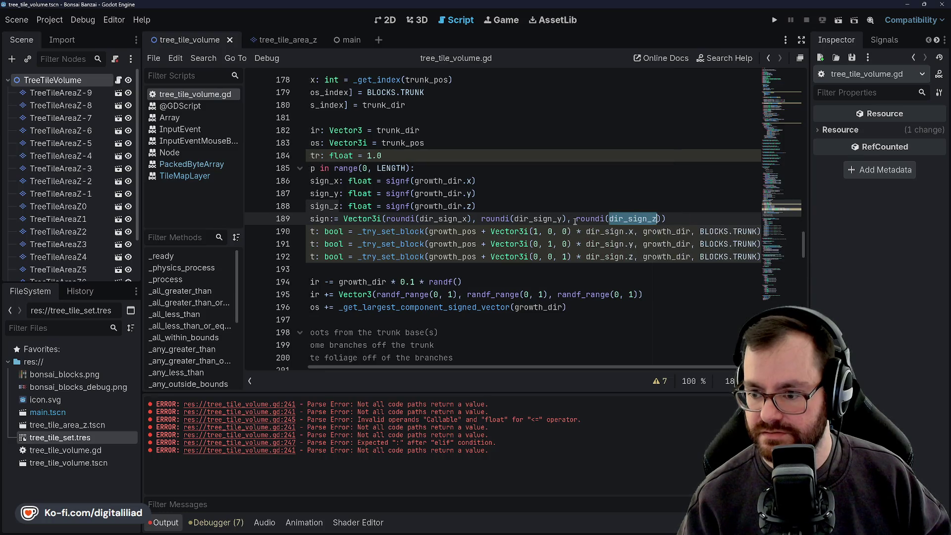
scroll(545, 204, "left", 3)
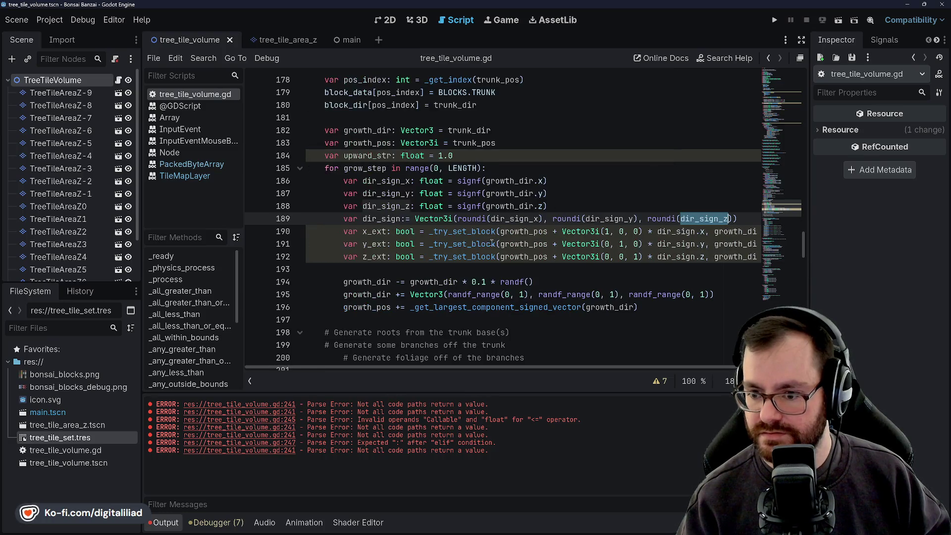
double_click(481, 230)
Step: Highlight the growth_pos and Vector3i uses in the _try_set_block call on line 190
scroll(481, 229, "right", 3)
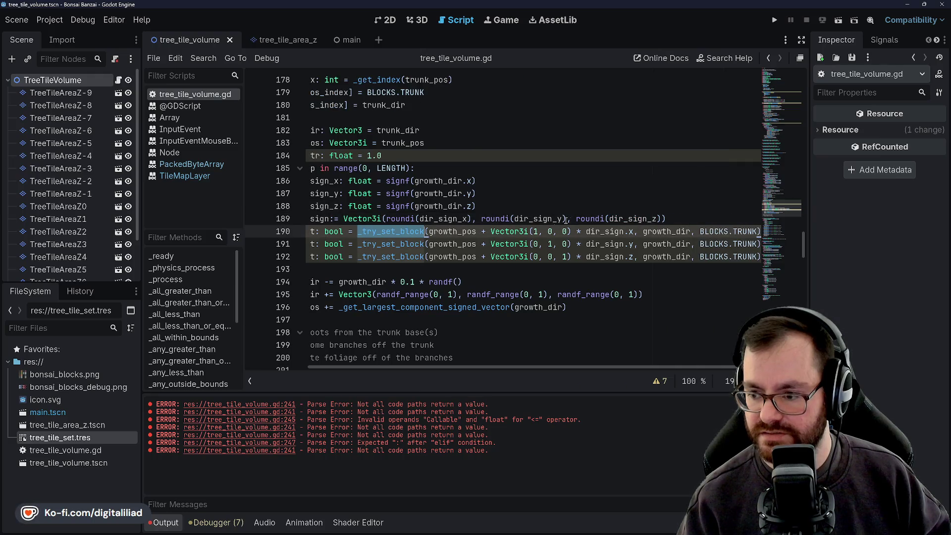
left_click(596, 230)
double_click(474, 232)
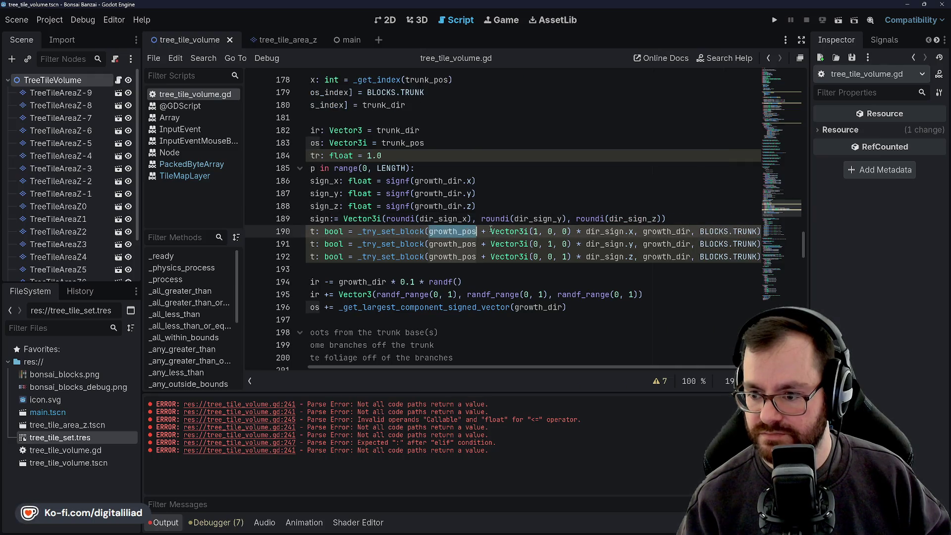
double_click(509, 232)
left_click(508, 231)
key("Down")
double_click(507, 231)
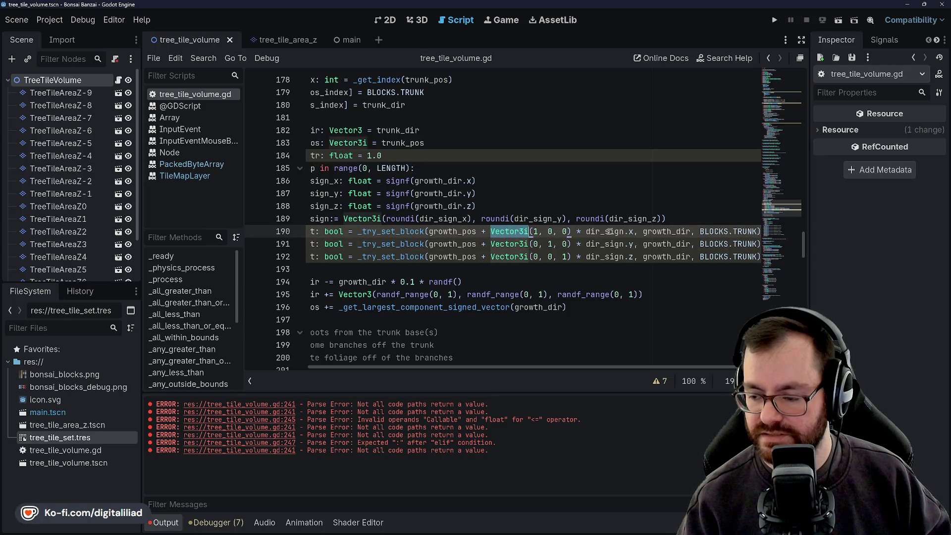
Step: Check the dir_sign references in the _try_set_block calls on lines 190-192
double_click(607, 231)
double_click(601, 244)
double_click(597, 256)
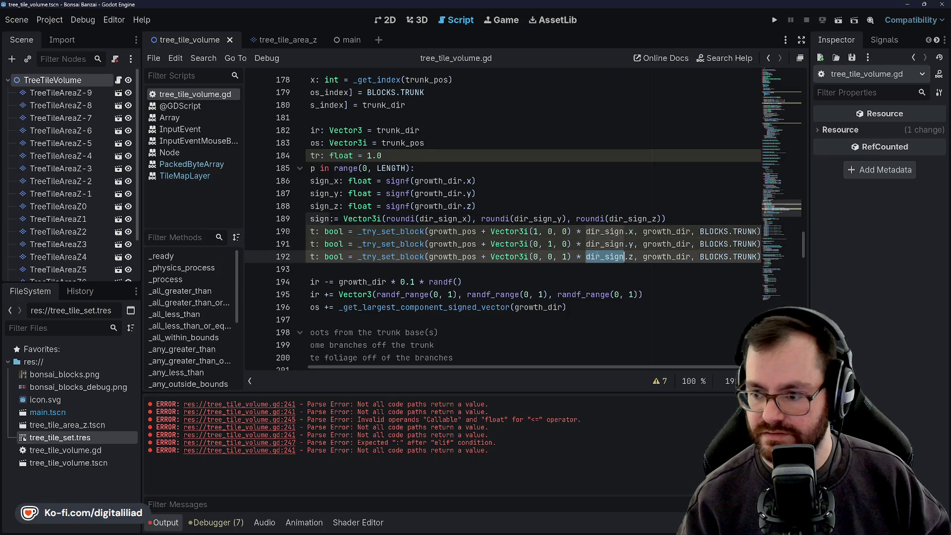
left_click(600, 256)
double_click(600, 257)
double_click(599, 243)
double_click(602, 231)
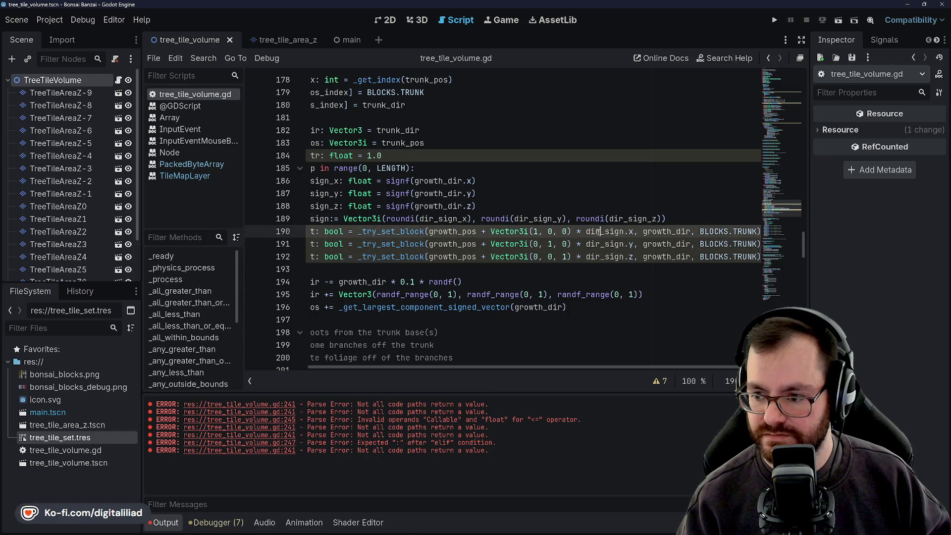
double_click(597, 243)
left_click(595, 231)
double_click(598, 243)
double_click(600, 256)
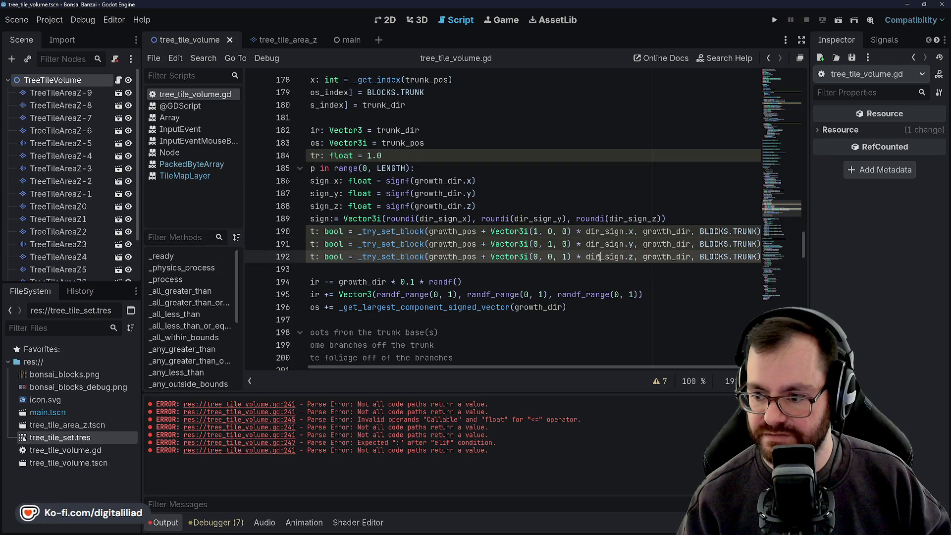
double_click(601, 256)
left_click(600, 256)
double_click(600, 257)
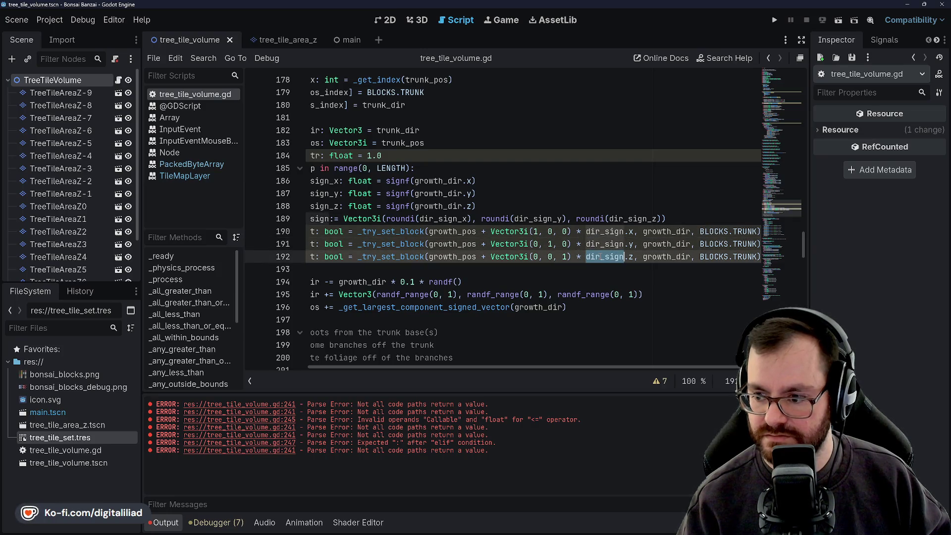
Step: Review lines 186-188 and the growth_pos update using _get_largest_component_signed_vector on line 196
left_click(554, 181)
left_click(550, 195)
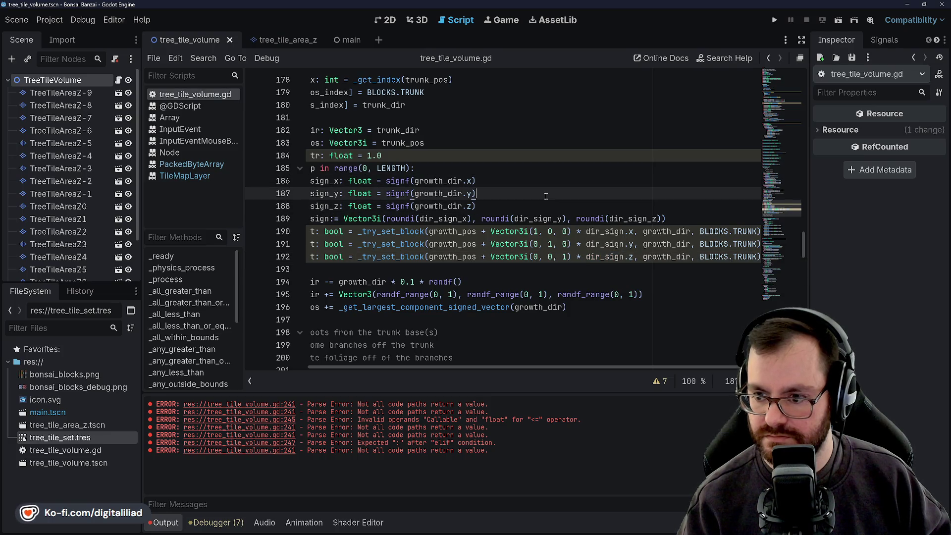
left_click(547, 205)
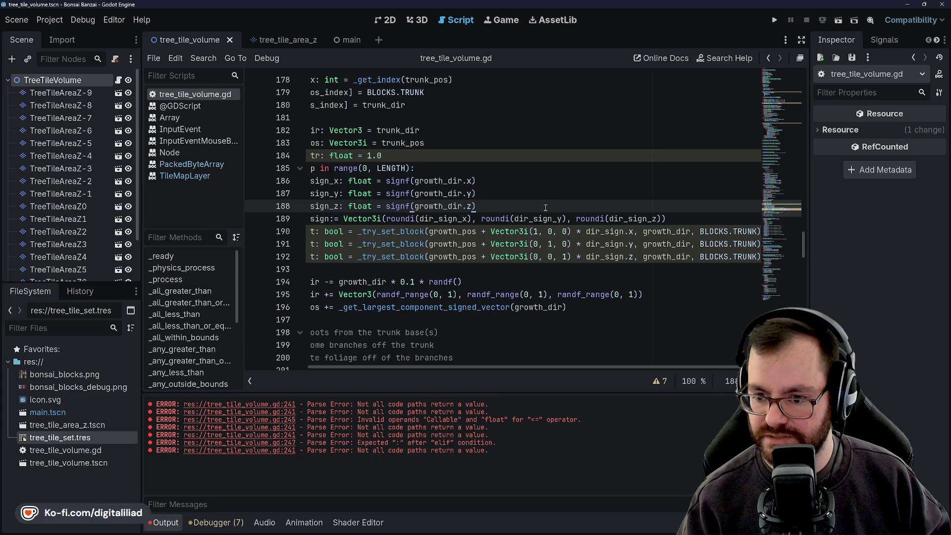
scroll(534, 216, "left", 3)
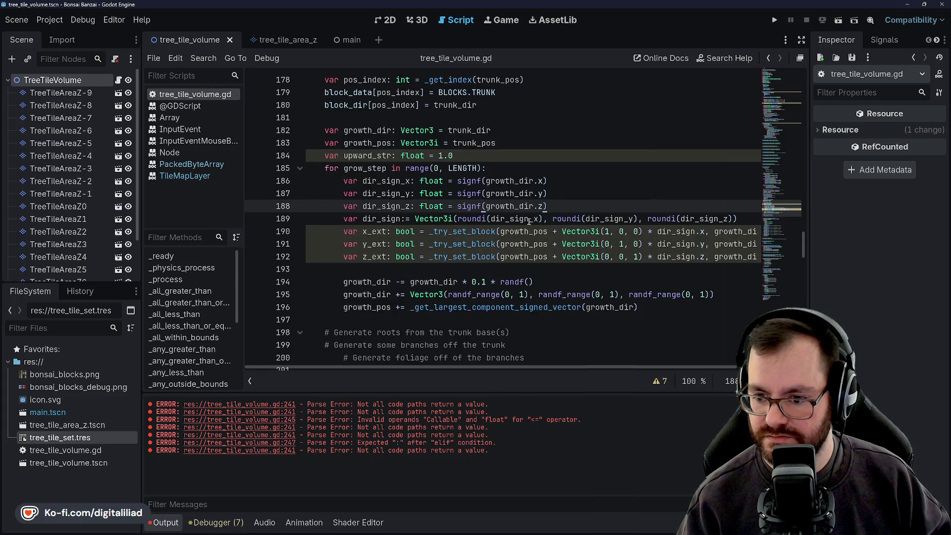
scroll(529, 216, "down", 2)
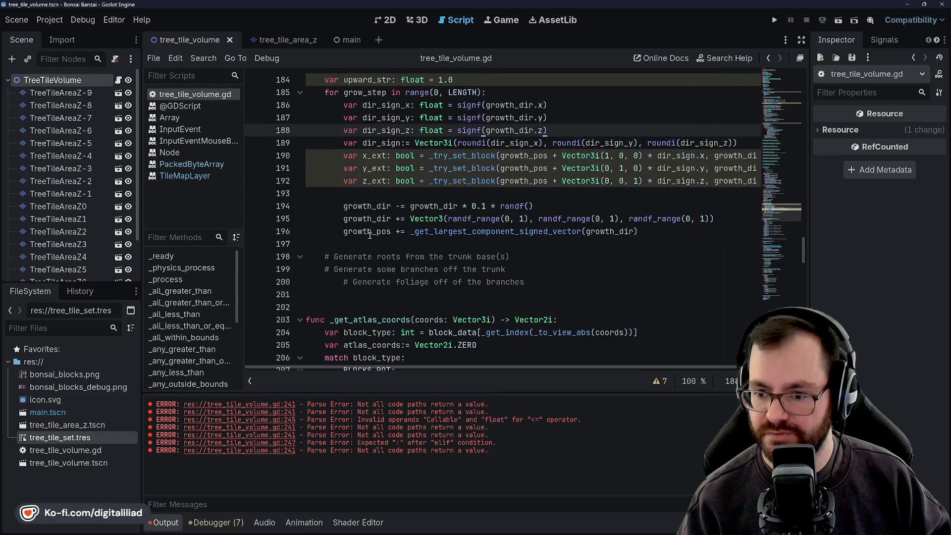
double_click(369, 232)
double_click(374, 219)
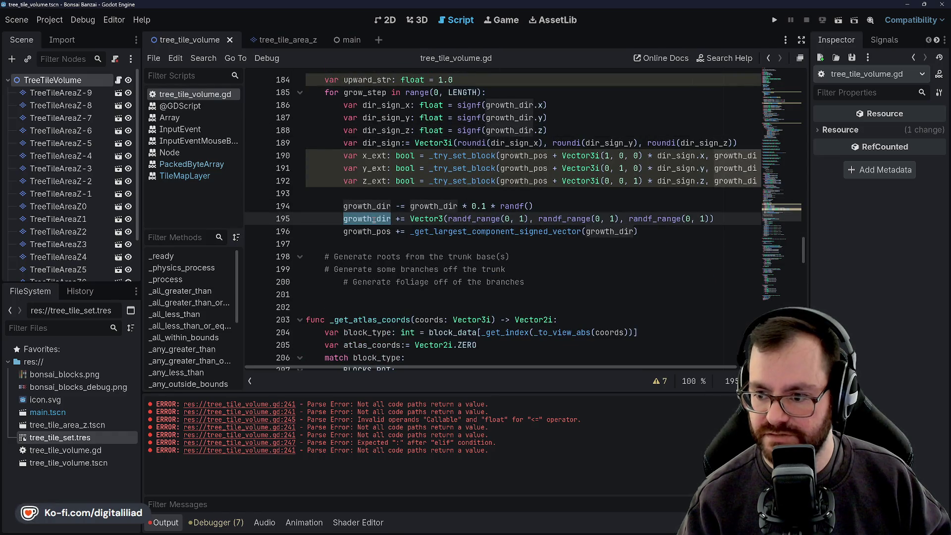
double_click(369, 232)
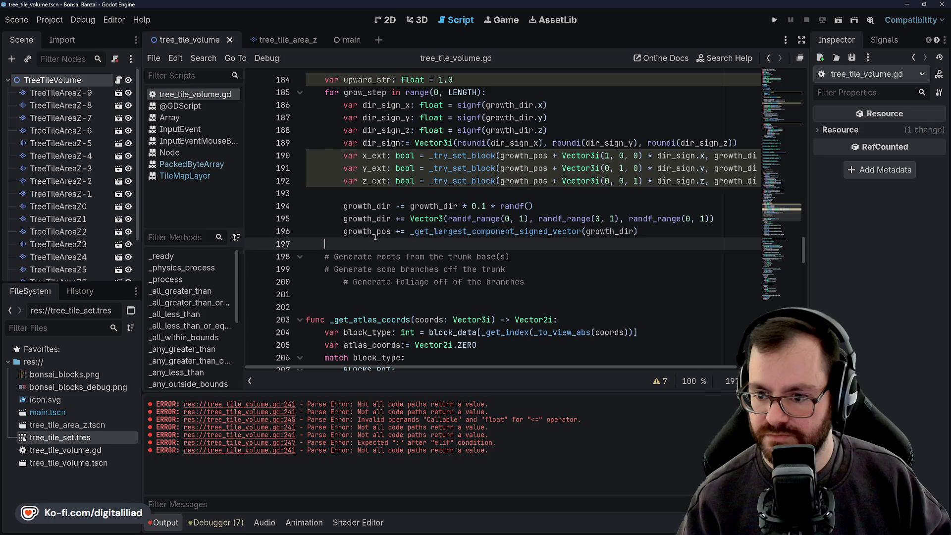
double_click(437, 231)
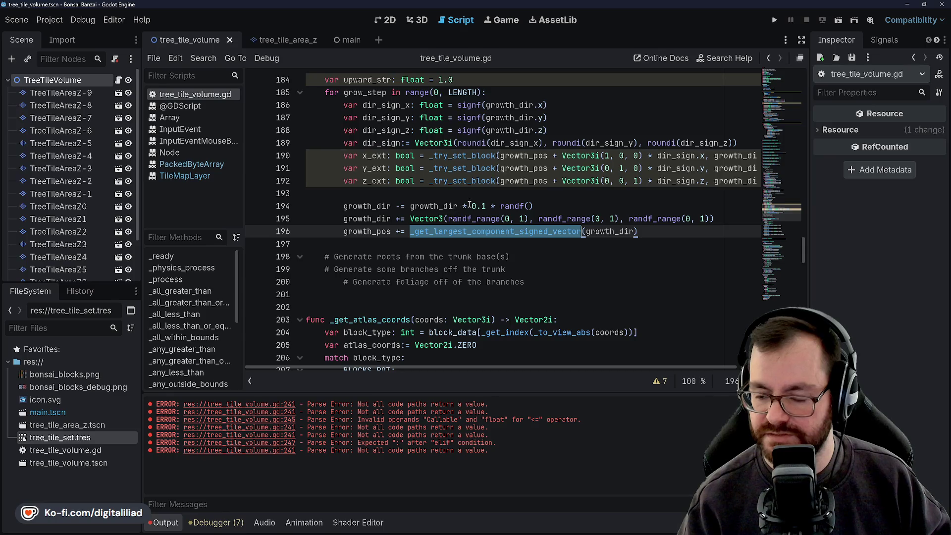
scroll(469, 205, "right", 3)
scroll(464, 208, "left", 3)
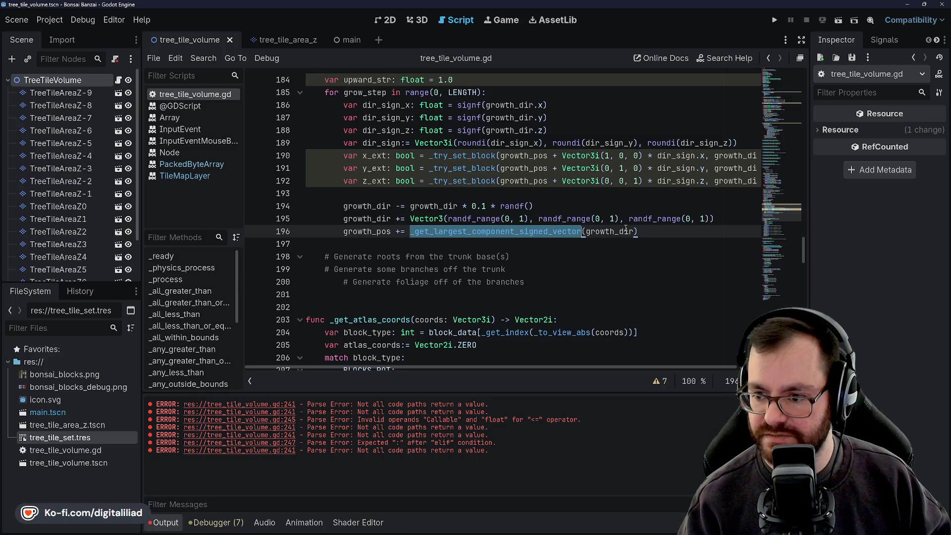
scroll(550, 229, "up", 1)
left_click_drag(429, 206, 498, 206)
Step: Step through lines 190-192, ending on the growth_pos update on line 196
left_click(493, 232)
scroll(494, 236, "right", 3)
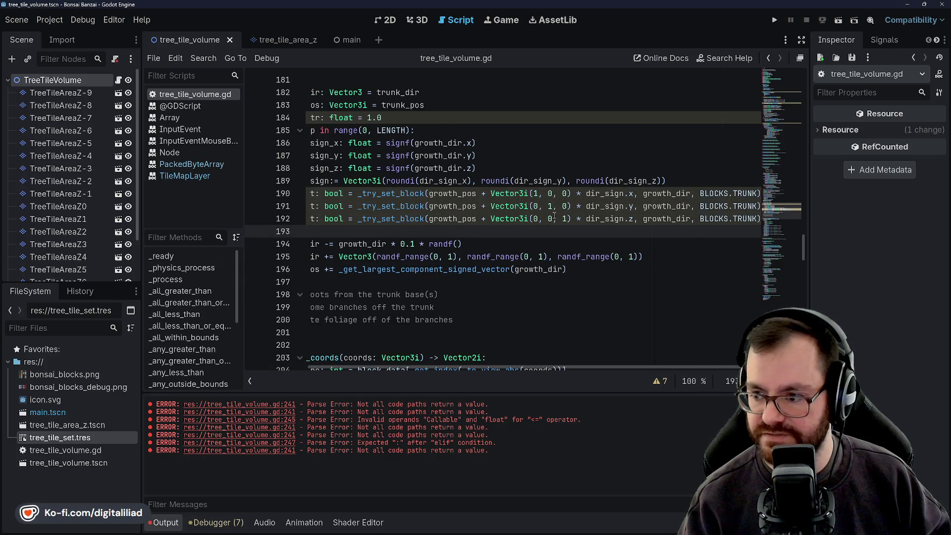
scroll(493, 236, "left", 3)
scroll(491, 237, "right", 3)
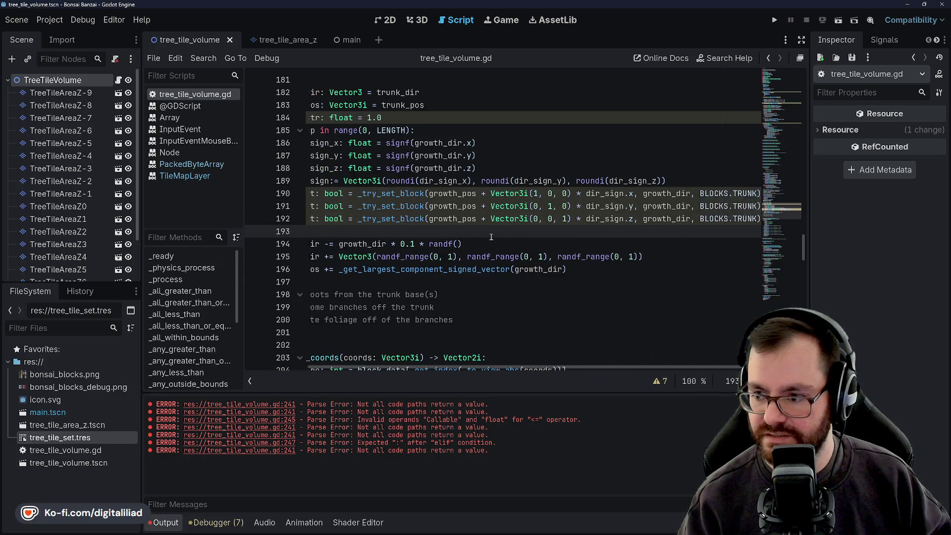
scroll(461, 221, "left", 3)
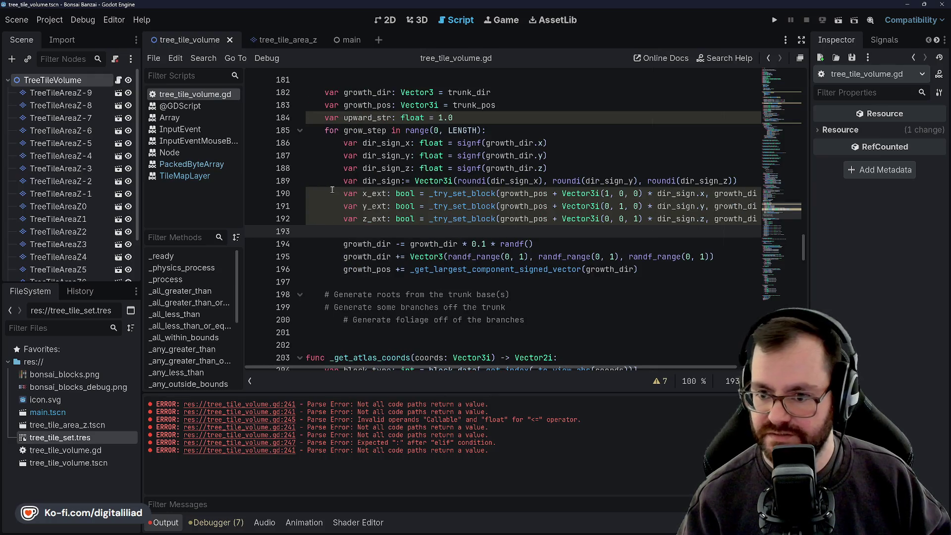
left_click(344, 206)
left_click(350, 219)
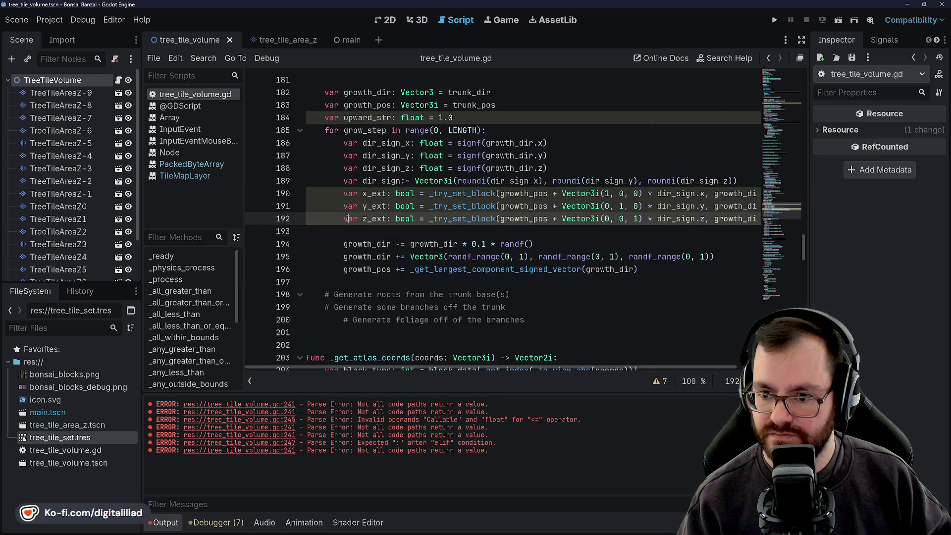
left_click(345, 206)
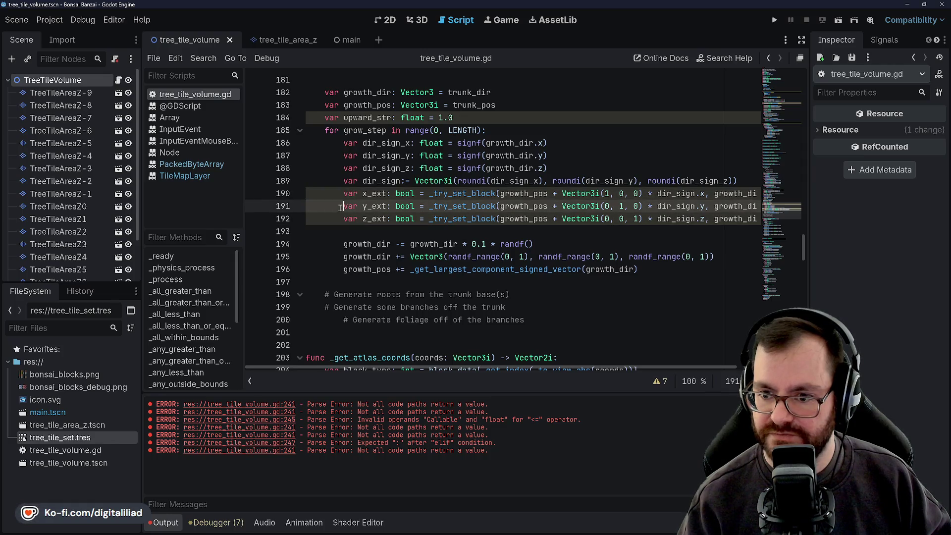
left_click(344, 194)
left_click(344, 205)
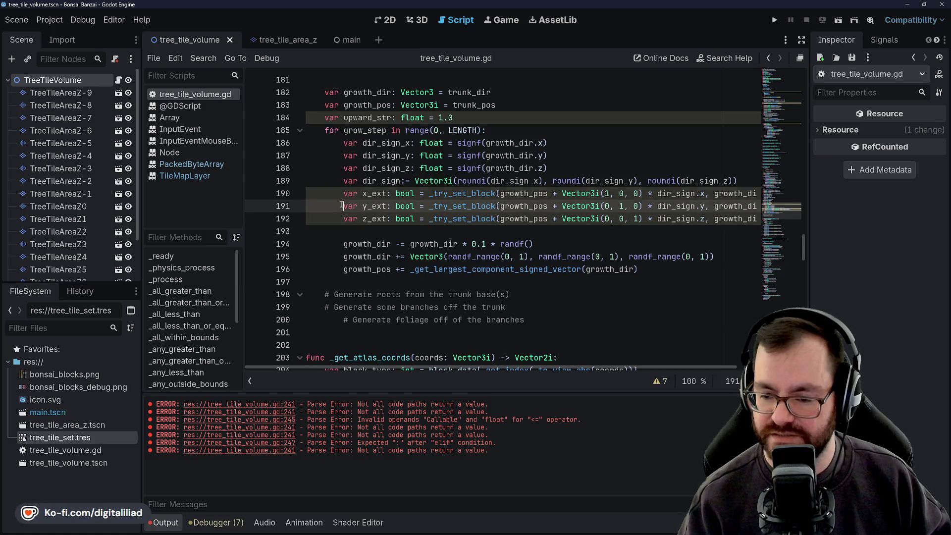
left_click(341, 193)
key("Down")
key("Down")
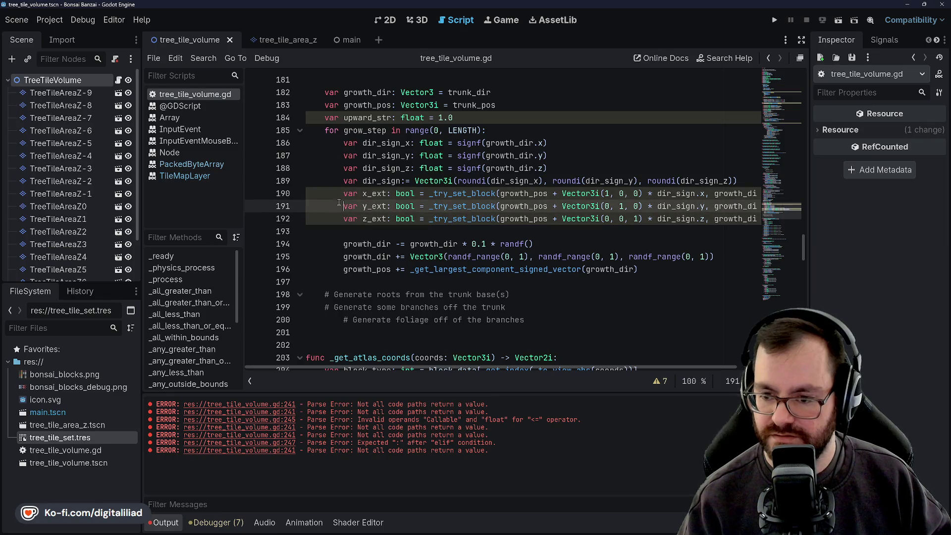
key("Up")
key("Up")
key("Down")
key("Down")
key("Up")
key("Up")
key("Down")
left_click(342, 214)
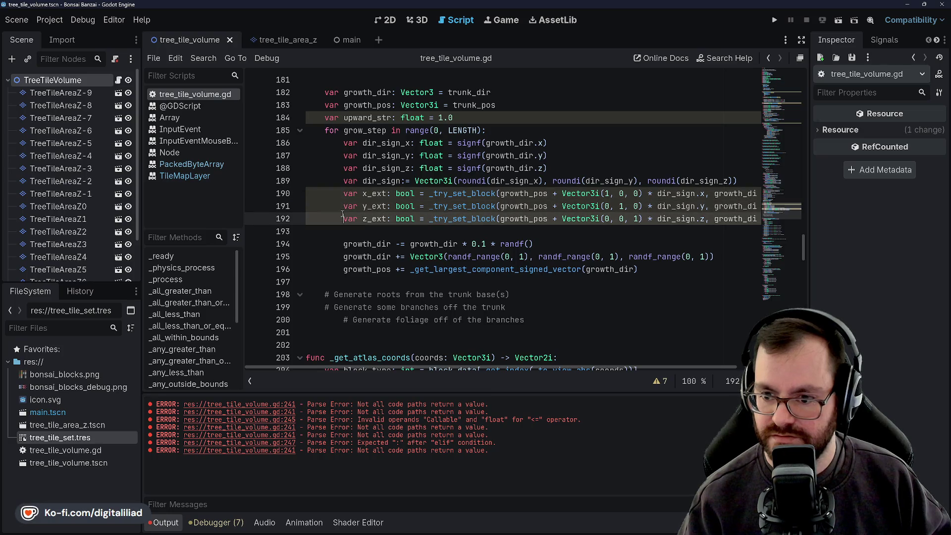
left_click(362, 268)
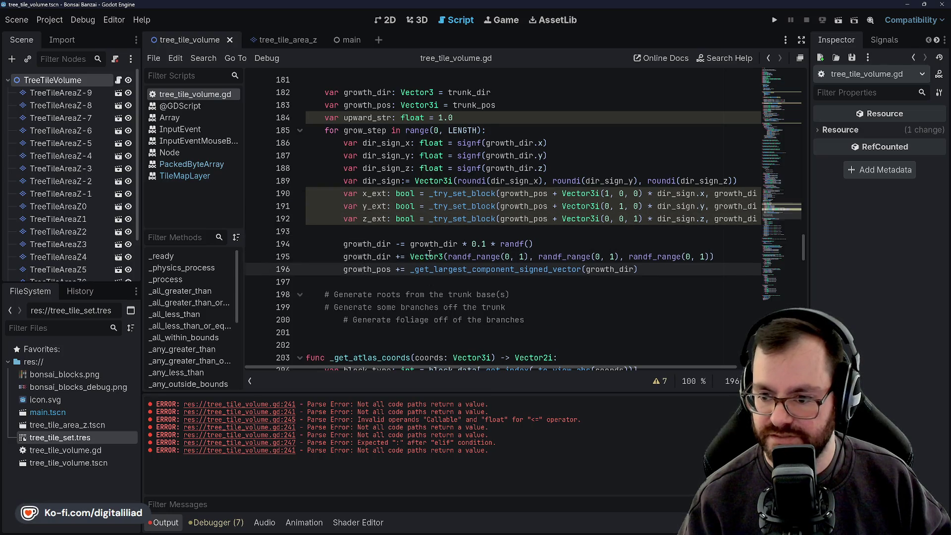
scroll(429, 254, "down", 2)
Step: Replace the line-196 call with _get_direction_proportionally_by_chance(growth_dir) and save
double_click(471, 194)
left_click(470, 200)
scroll(473, 195, "down", 20)
scroll(477, 191, "up", 7)
scroll(424, 166, "up", 2)
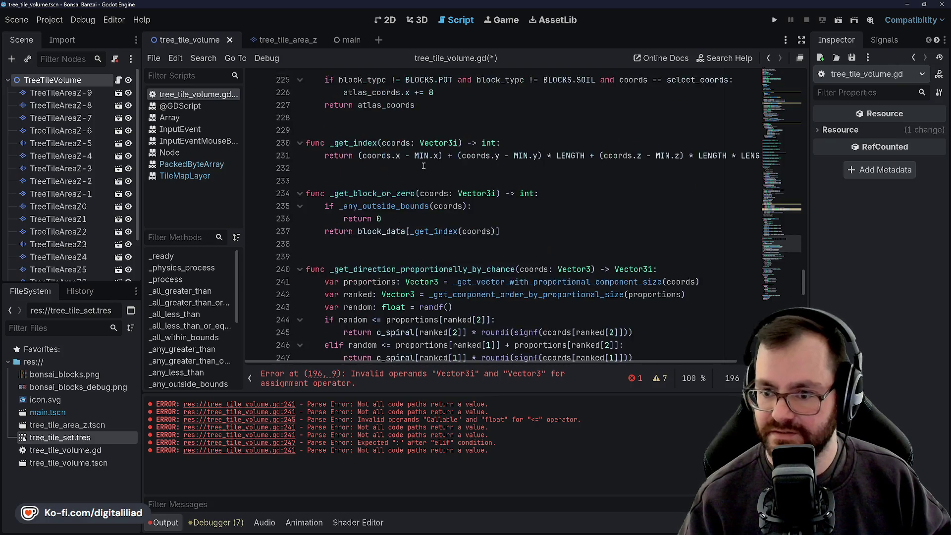
scroll(423, 166, "down", 1)
double_click(396, 232)
key("ctrl+c")
scroll(395, 208, "up", 5)
scroll(395, 201, "up", 9)
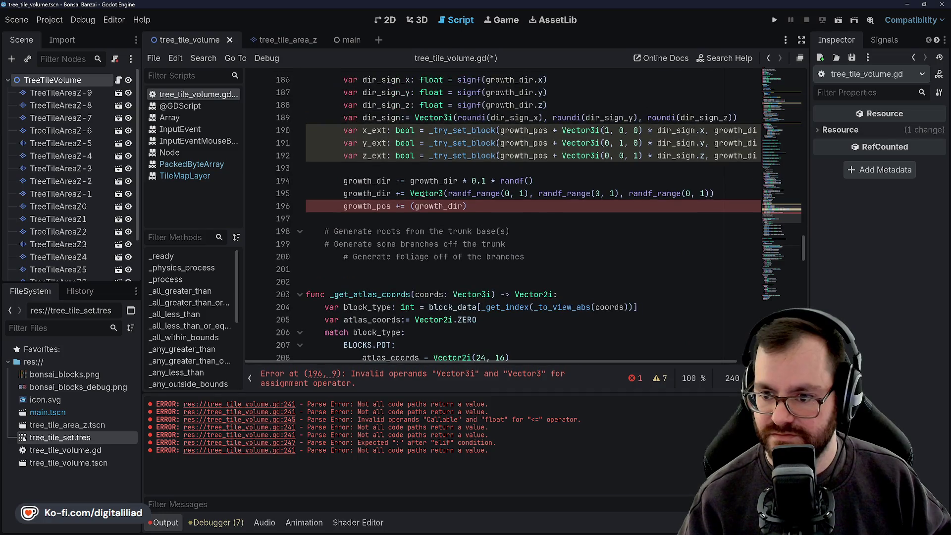
left_click(396, 206)
key("ctrl+v")
key("Down")
key("ctrl+s")
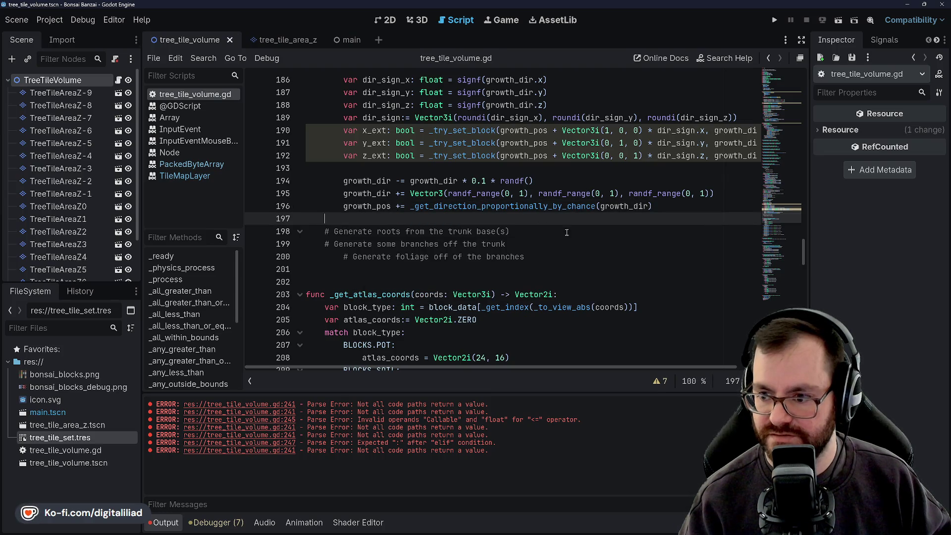
Step: Review the randf() and randf_range tweaks to growth_dir on lines 194-196
double_click(487, 194)
left_click(502, 206)
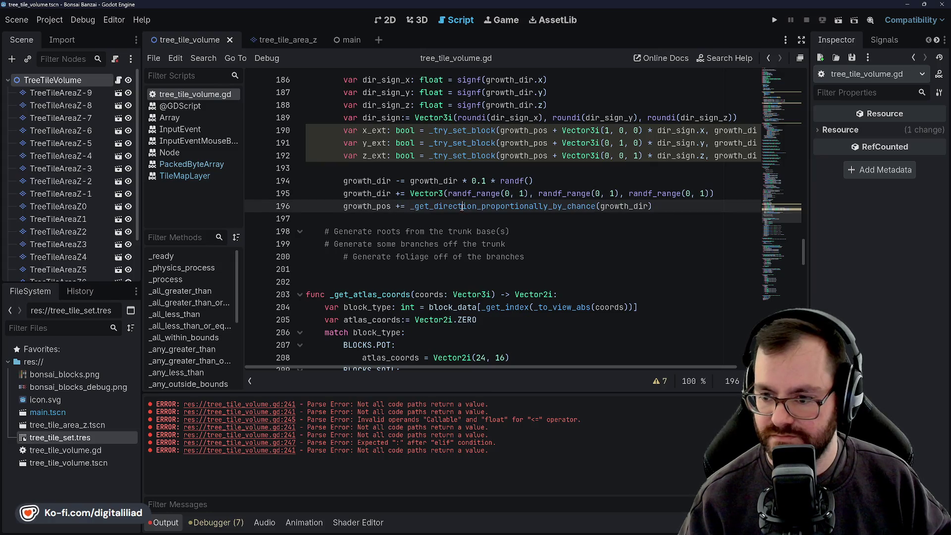
left_click(549, 186)
left_click(539, 195)
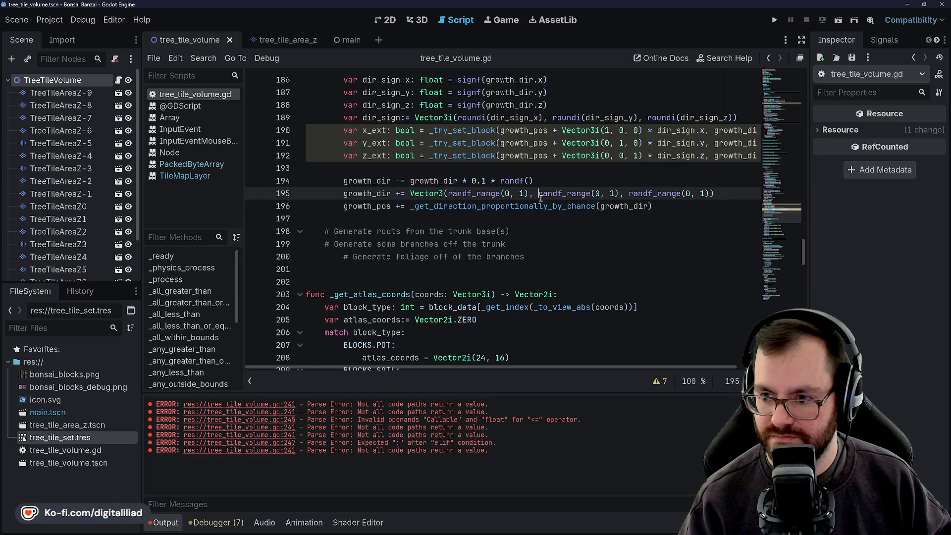
left_click(499, 194)
left_click(495, 208)
left_click(486, 194)
left_click(494, 206)
left_click(490, 194)
left_click(465, 181)
left_click(462, 195)
left_click(460, 207)
Step: Run the game to test the new winding trunk growth
left_click(501, 218)
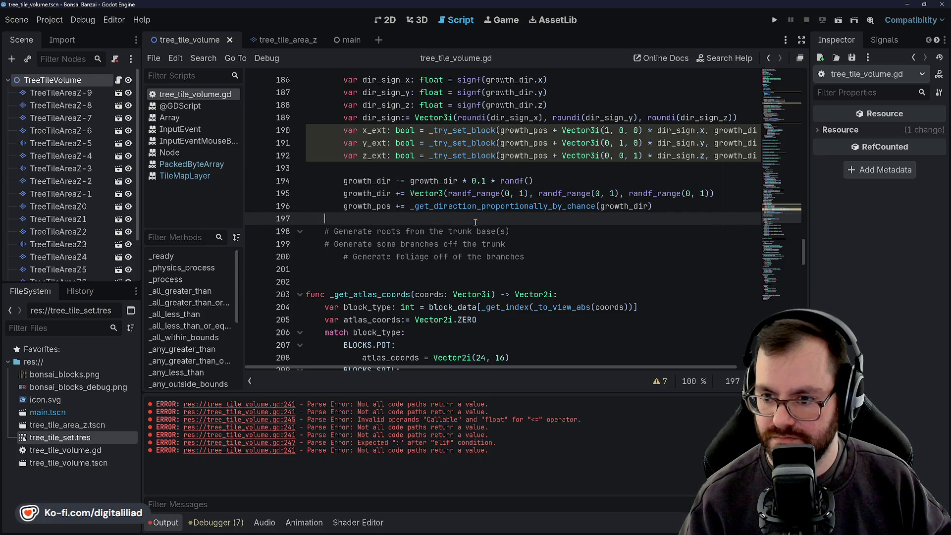
scroll(455, 244, "down", 2)
scroll(455, 243, "up", 3)
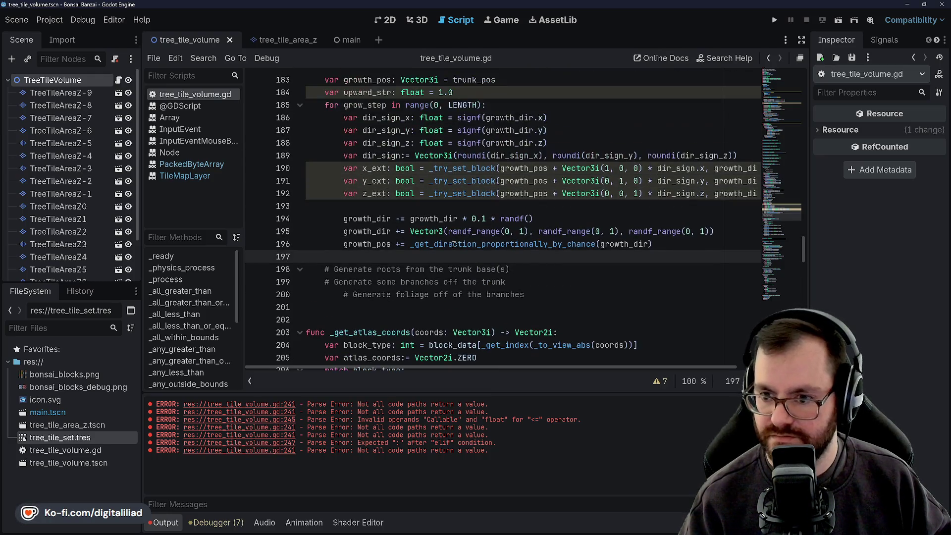
left_click(773, 21)
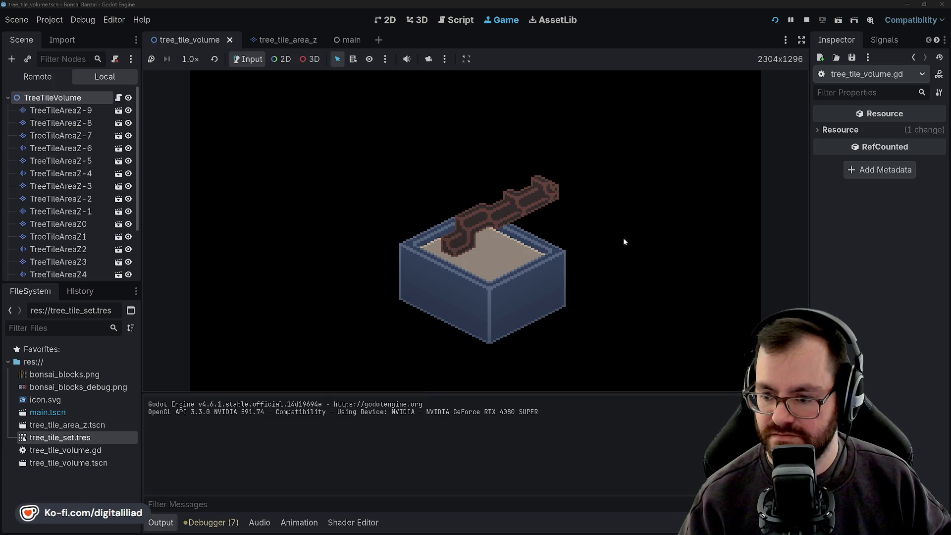
Step: Regenerate the bonsai several times to get new randomly bending trunks in the pot
left_click(641, 245)
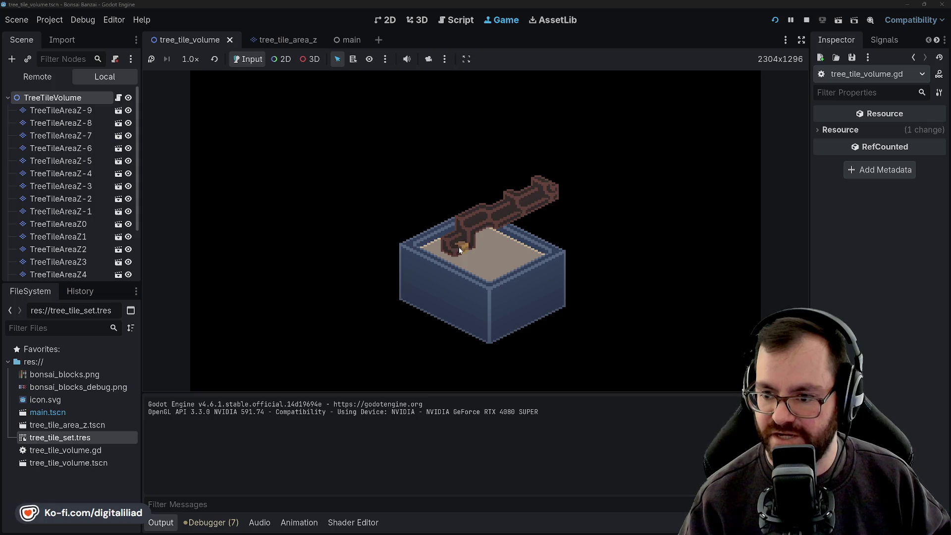
left_click(625, 232)
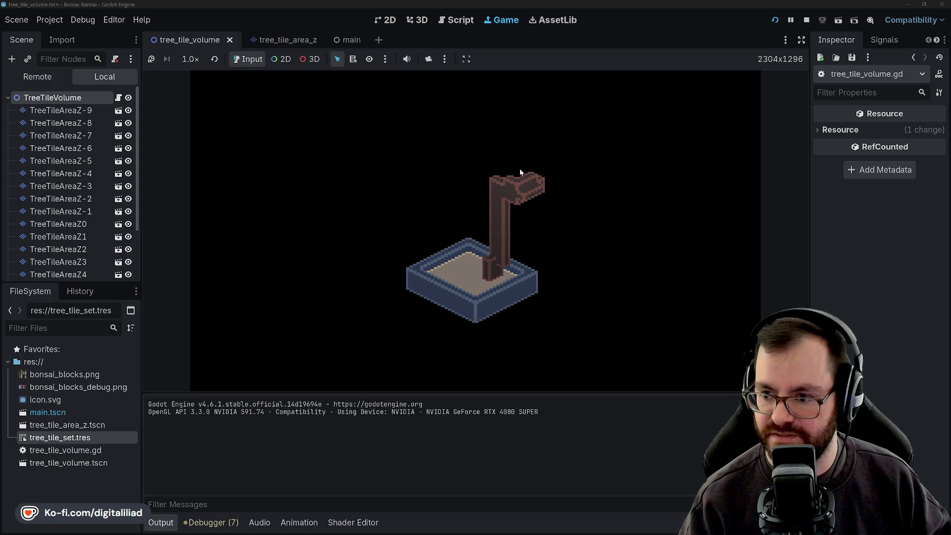
left_click(526, 260)
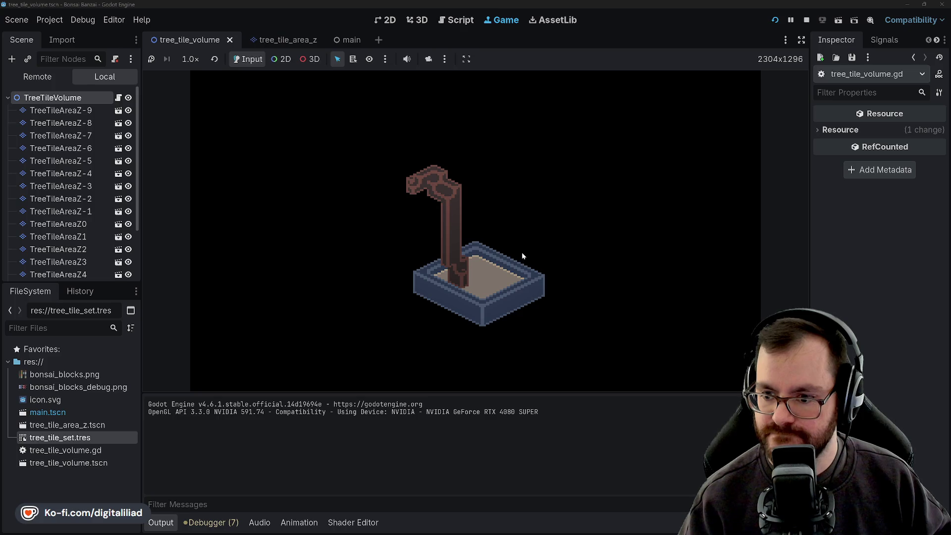
left_click(522, 252)
left_click(428, 210)
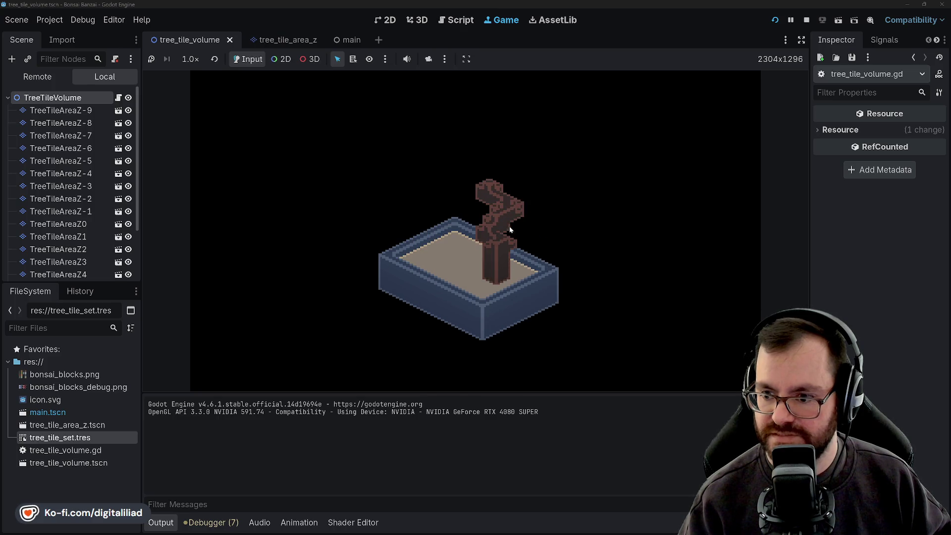
left_click(445, 247)
left_click(460, 249)
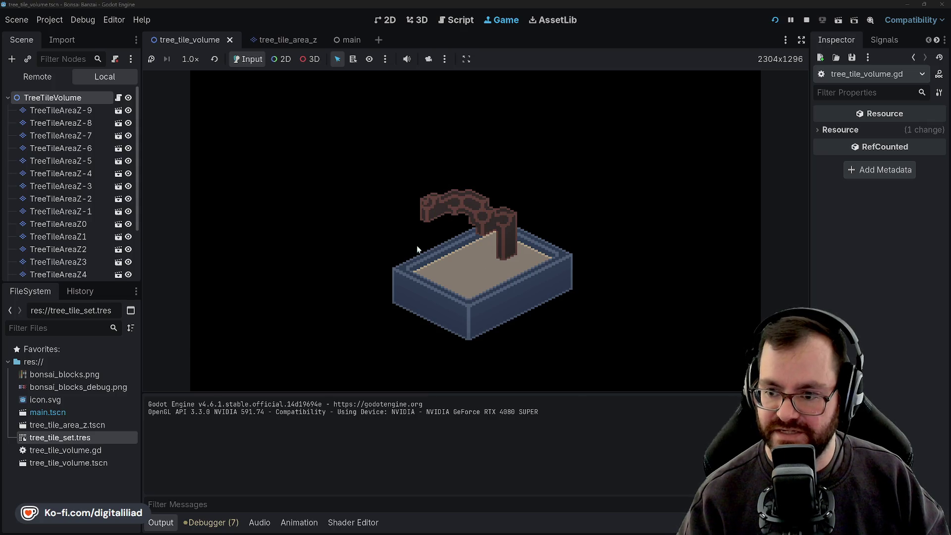
Step: Rotate the view around the pot and tree, then regenerate it once more
left_click(489, 249)
left_click(455, 182)
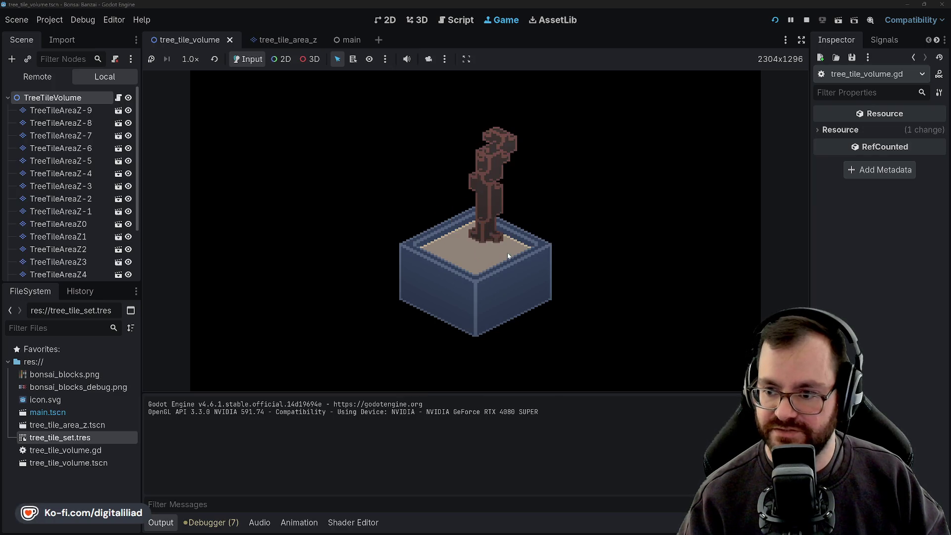
left_click(521, 276)
left_click(522, 276)
left_click(465, 192)
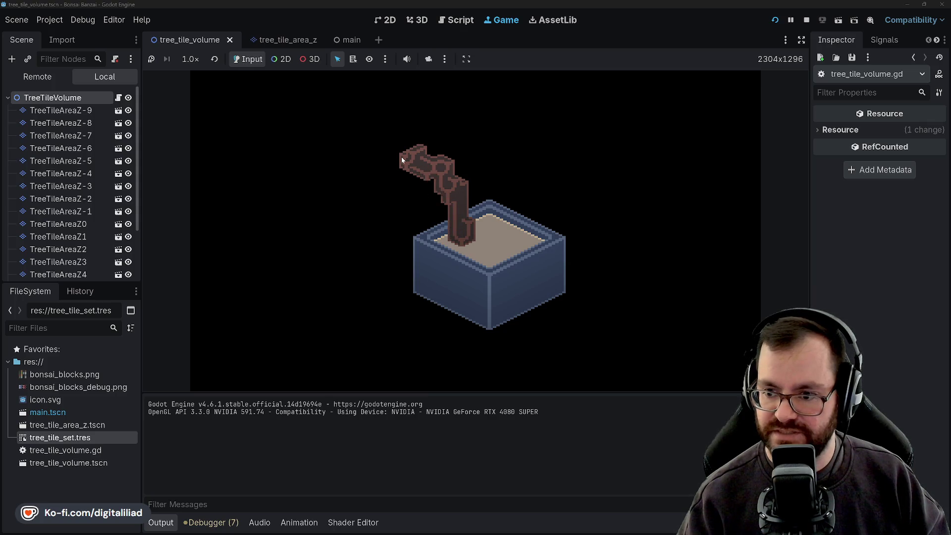
left_click(523, 208)
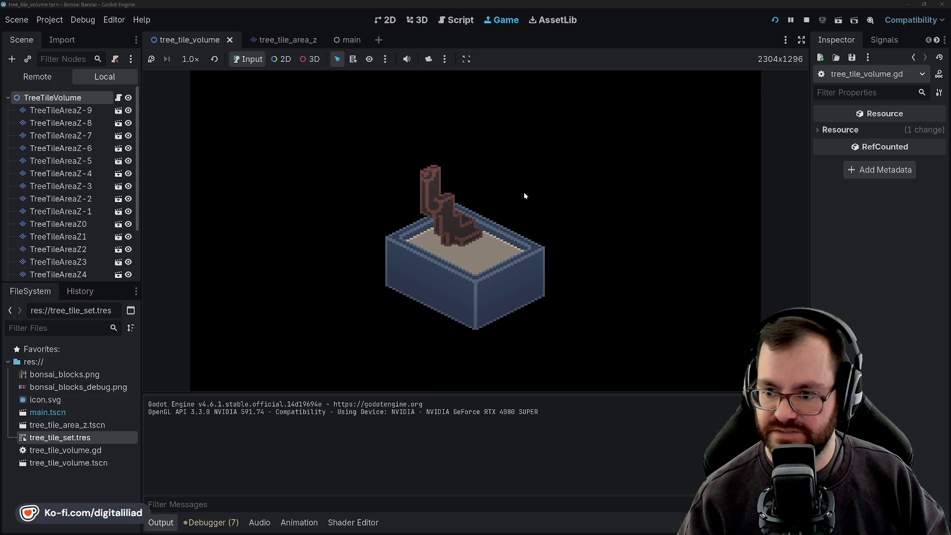
Step: Regenerate the tree and pot a dozen times, producing variously bent trunks
left_click(547, 223)
left_click(490, 194)
left_click(510, 206)
left_click(443, 231)
left_click(443, 230)
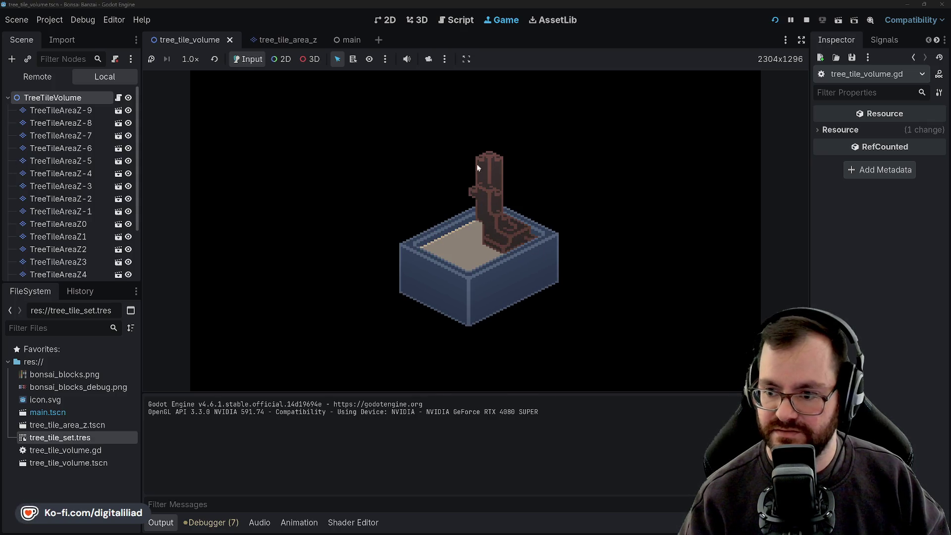
left_click(538, 239)
left_click(522, 223)
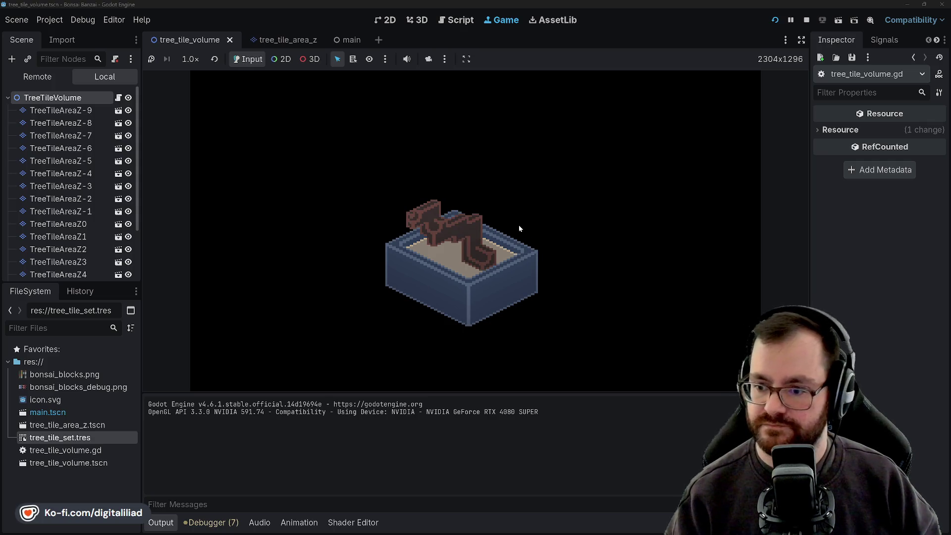
left_click(511, 232)
left_click(496, 240)
left_click(498, 239)
left_click(498, 237)
left_click(499, 236)
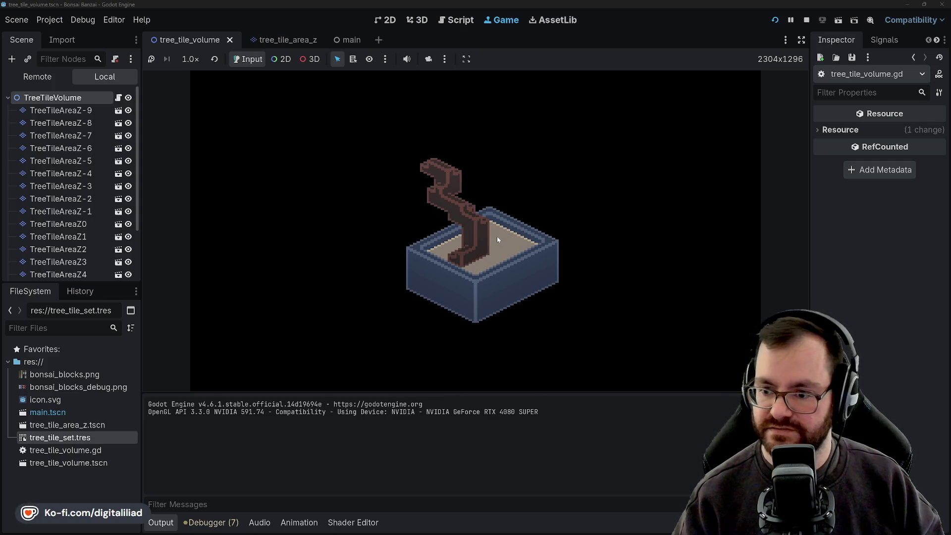
Step: Keep regenerating, finishing with Space, until a thick, blocky upright trunk appears in a narrower pot
left_click(530, 208)
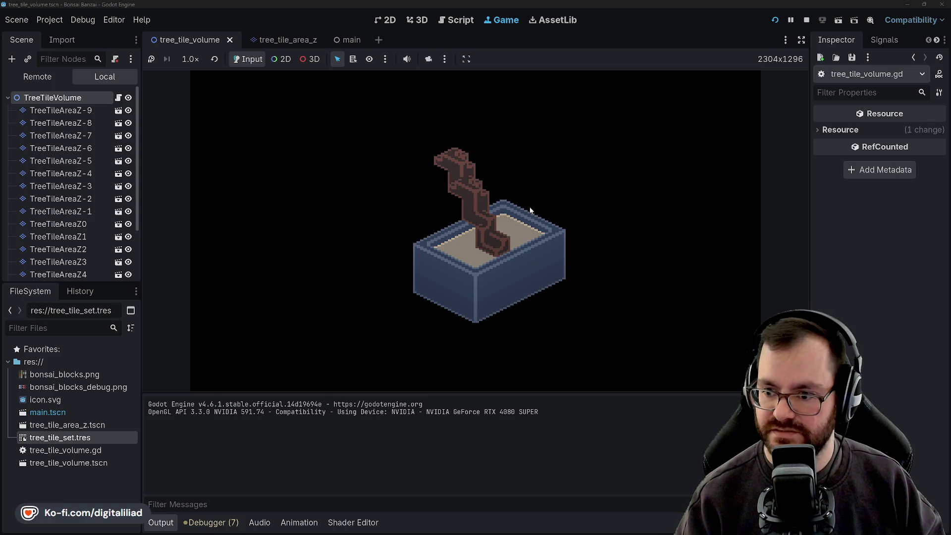
left_click(530, 208)
left_click(530, 211)
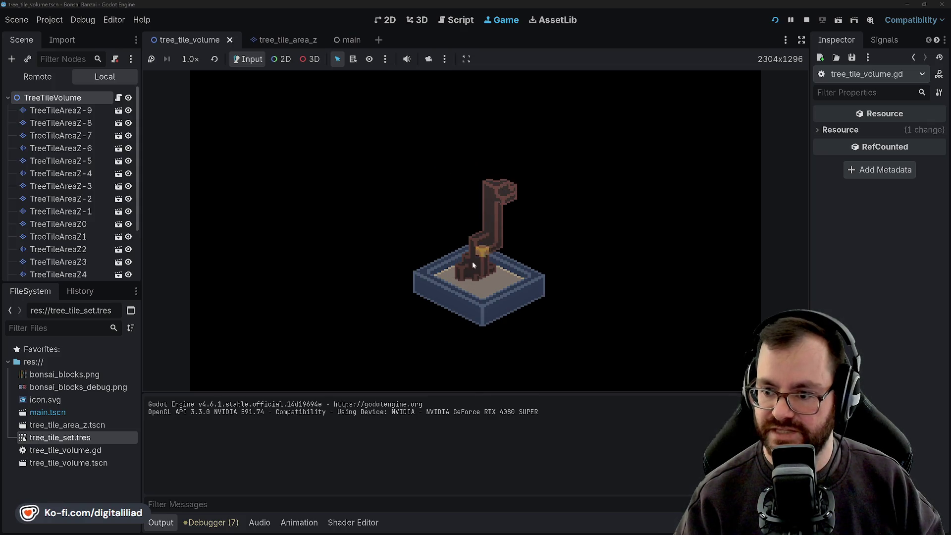
left_click(487, 186)
left_click(488, 268)
left_click(488, 253)
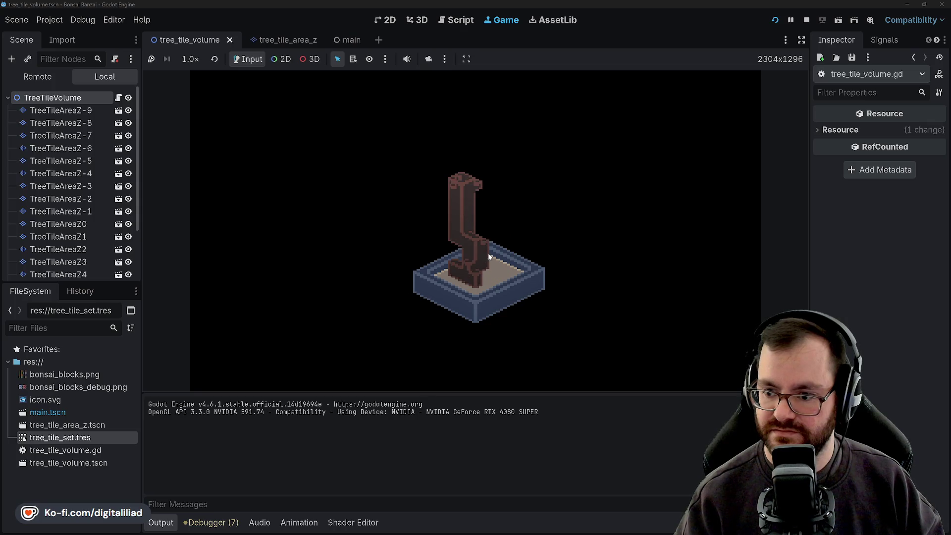
left_click(468, 230)
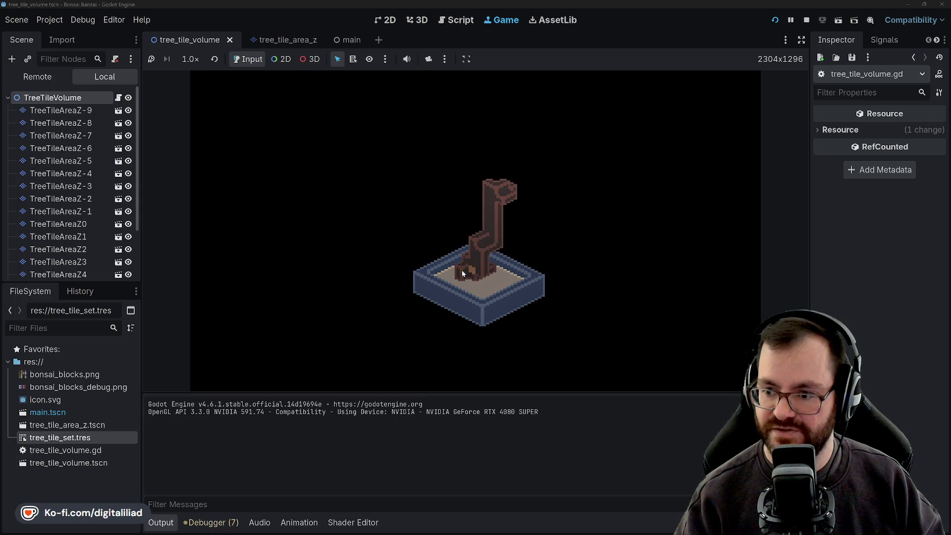
left_click(629, 199)
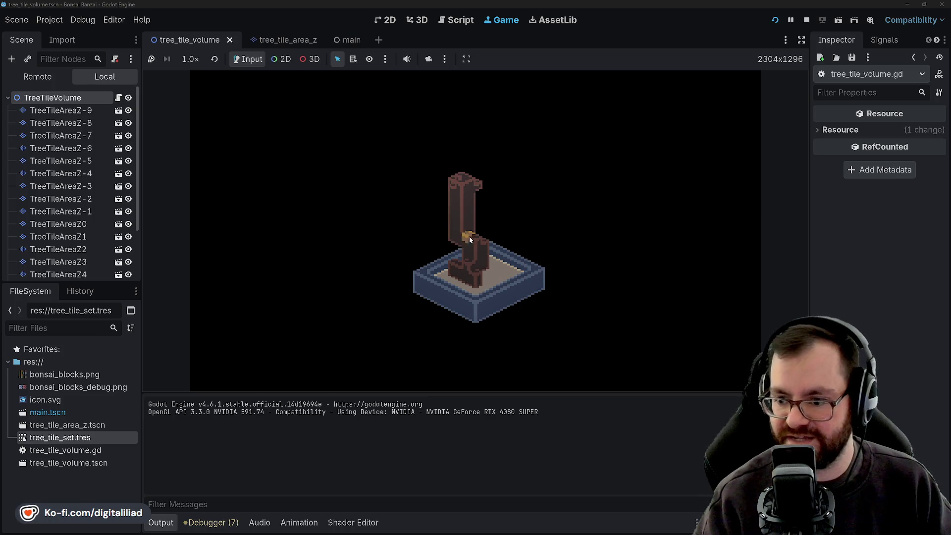
left_click(508, 194)
left_click(534, 303)
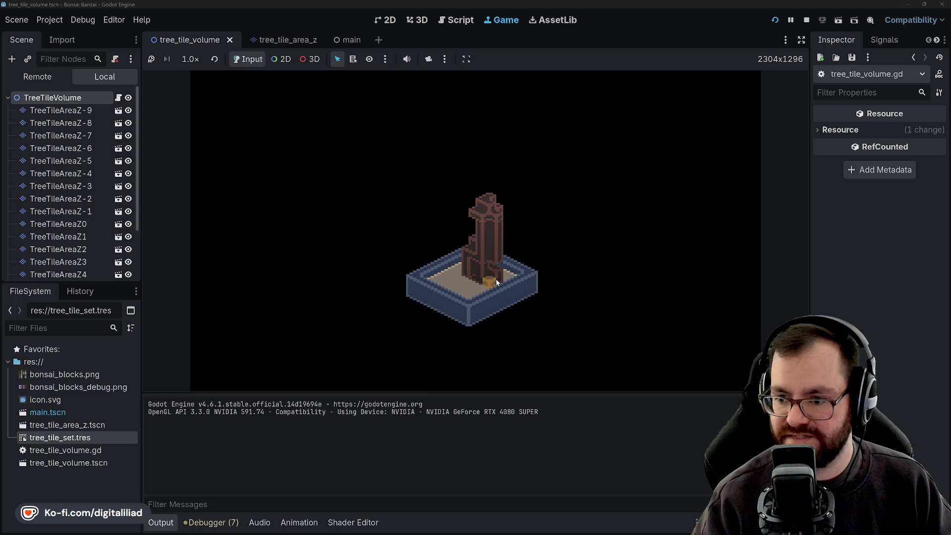
left_click(495, 278)
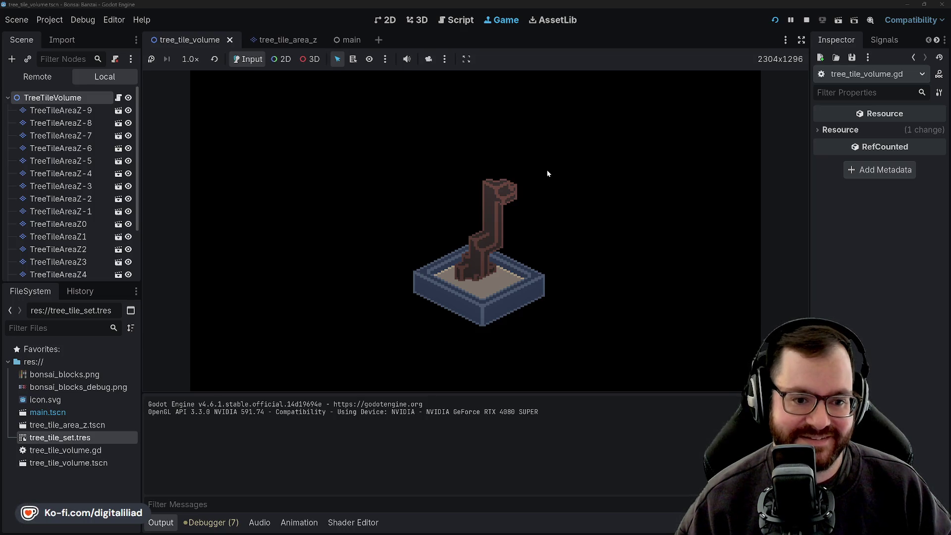
key("space")
key("space")
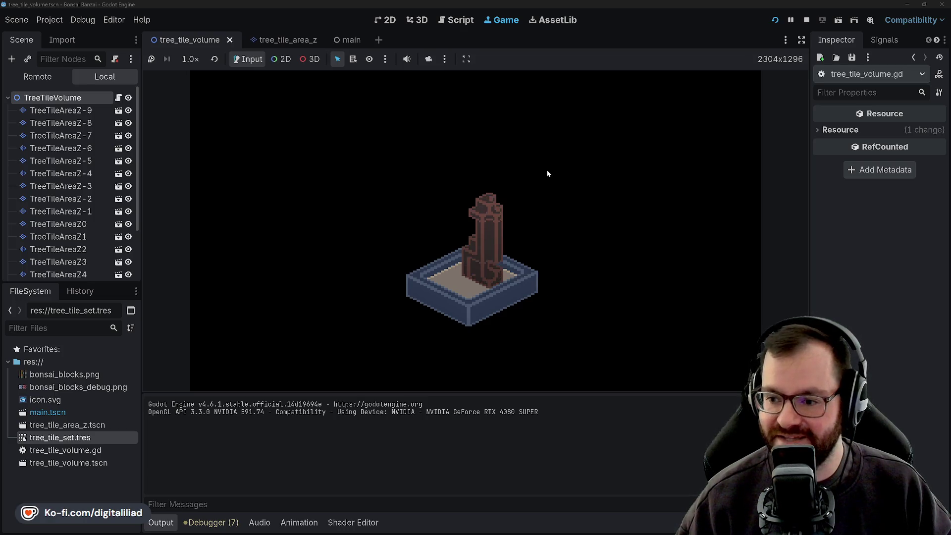
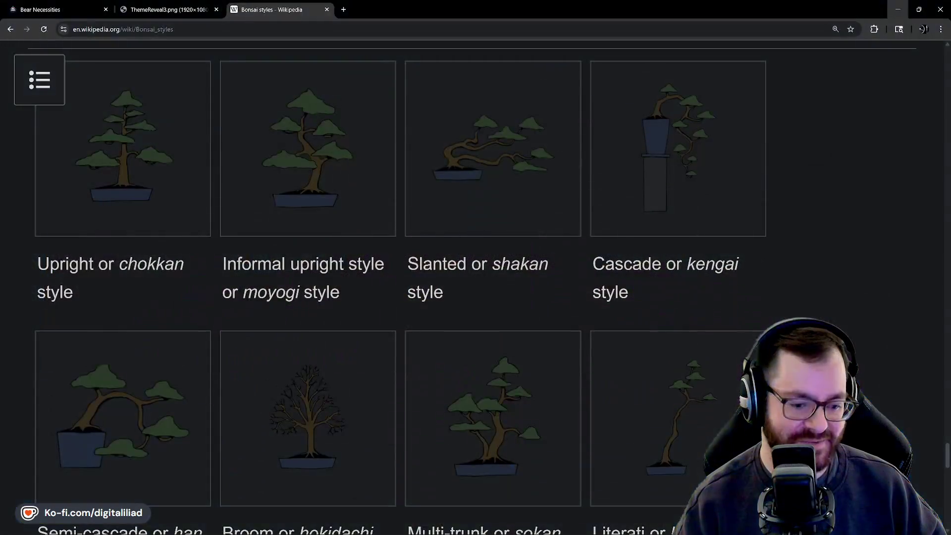
Step: Go from the Bear Necessities page back to the profile, open the Games listing and start a new game
left_click(67, 10)
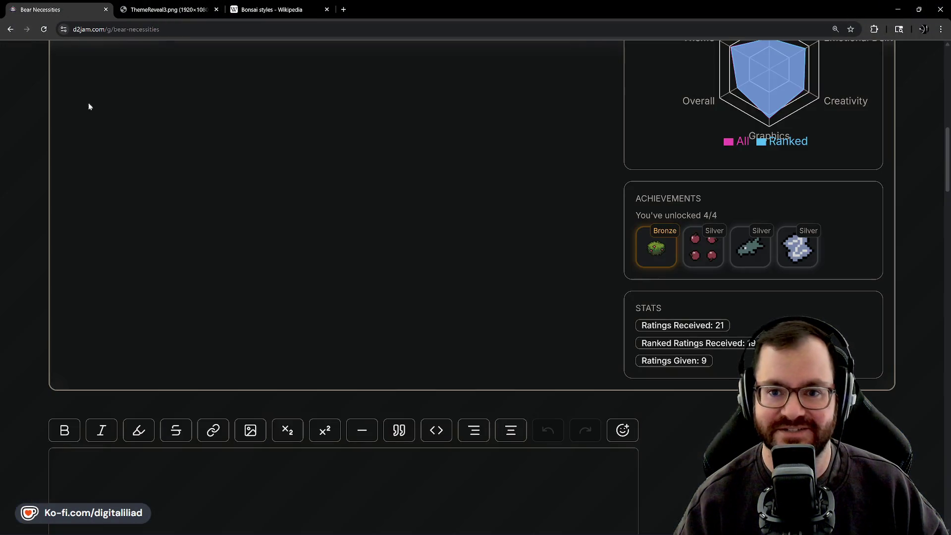
left_click(10, 30)
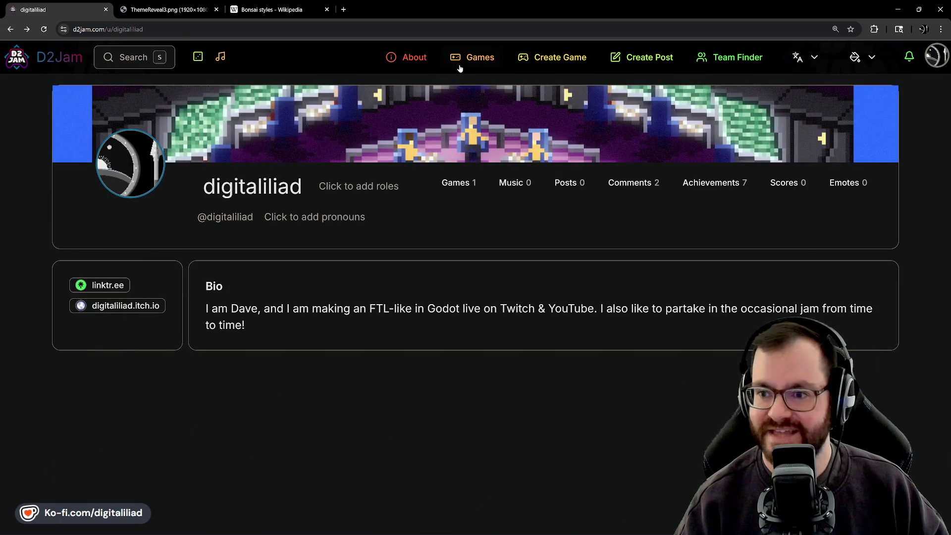
left_click(466, 62)
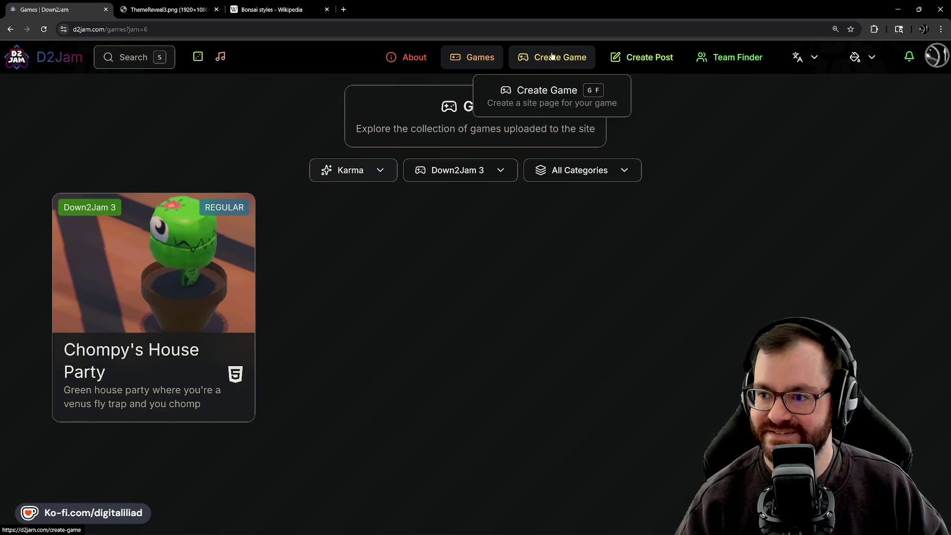
left_click(543, 65)
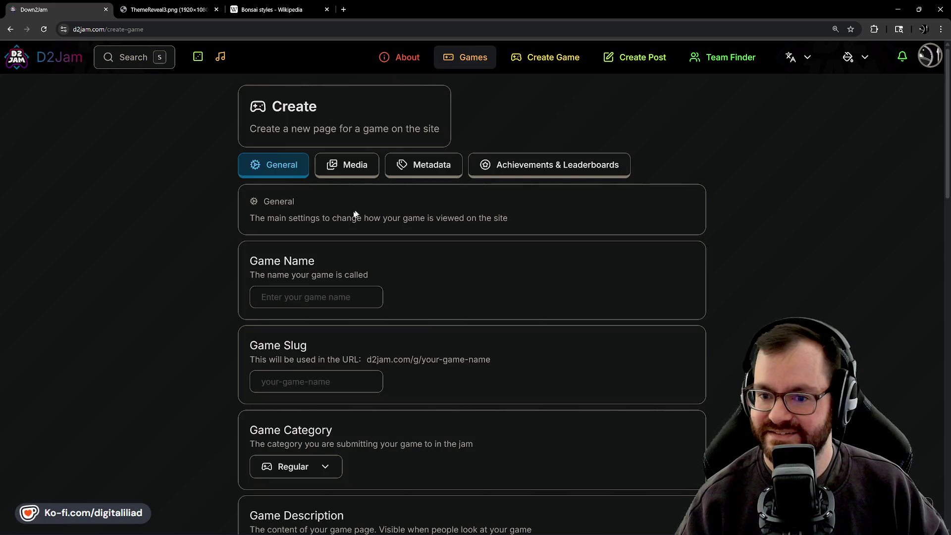
Step: Set the Game Category to One Dev Army (O.D.A) and look over the rest of the form
scroll(305, 300, "down", 4)
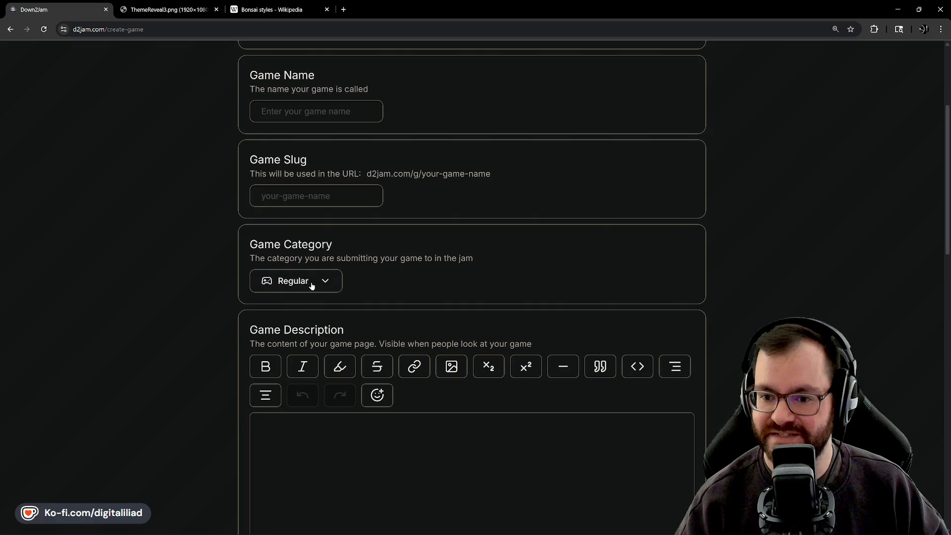
left_click(312, 286)
scroll(359, 204, "down", 1)
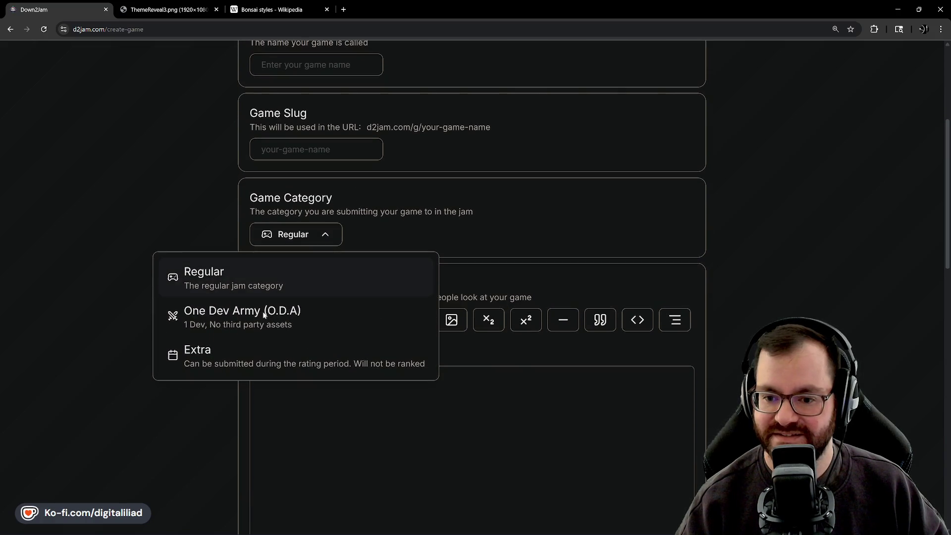
left_click(238, 310)
scroll(258, 284, "up", 5)
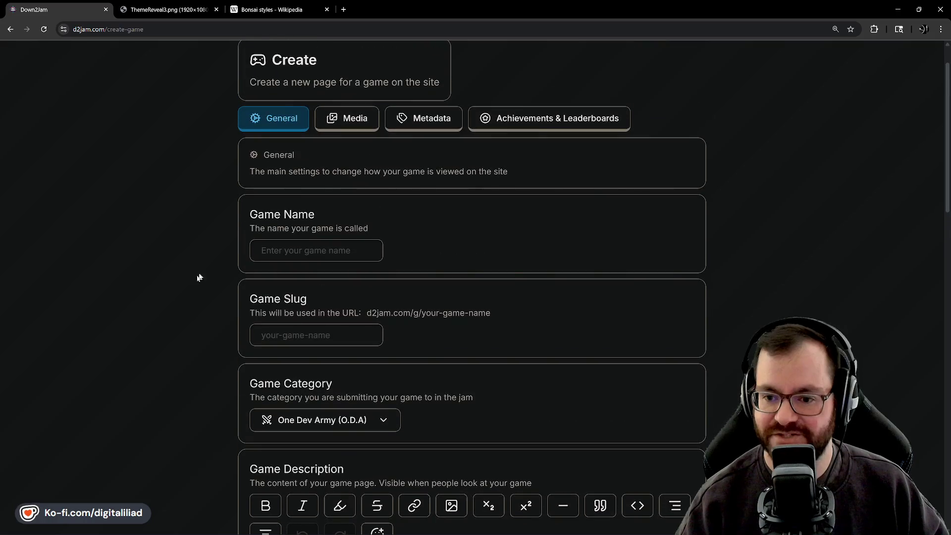
scroll(320, 124, "up", 1)
scroll(477, 335, "down", 3)
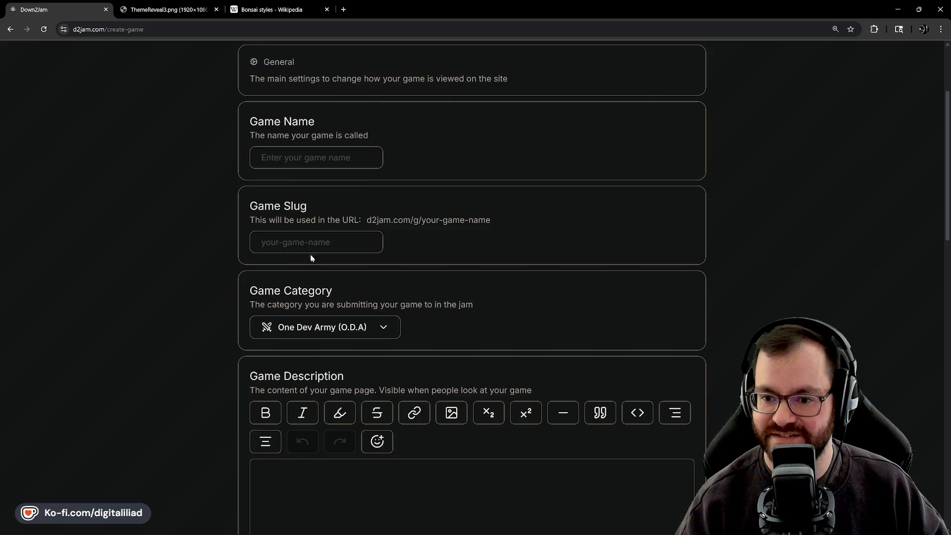
scroll(478, 224, "down", 1)
scroll(468, 217, "up", 2)
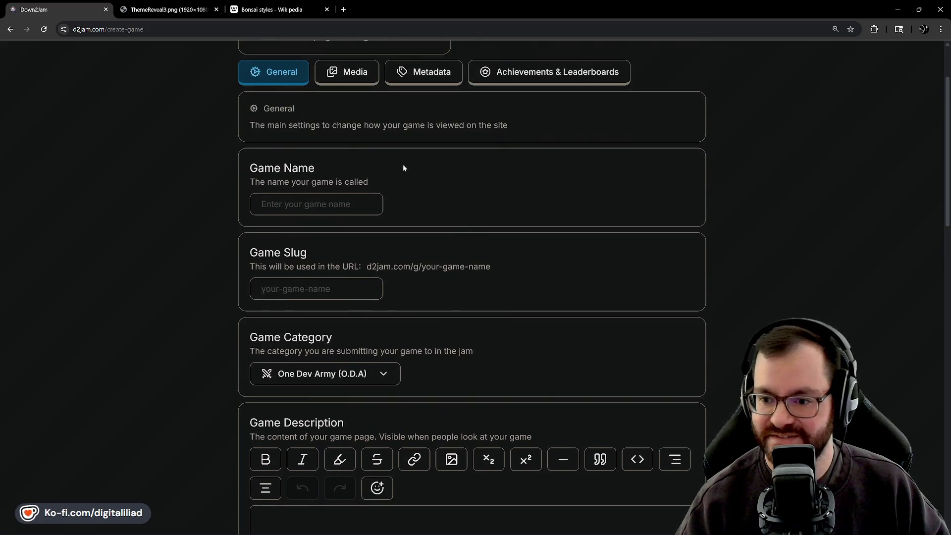
scroll(406, 242, "up", 2)
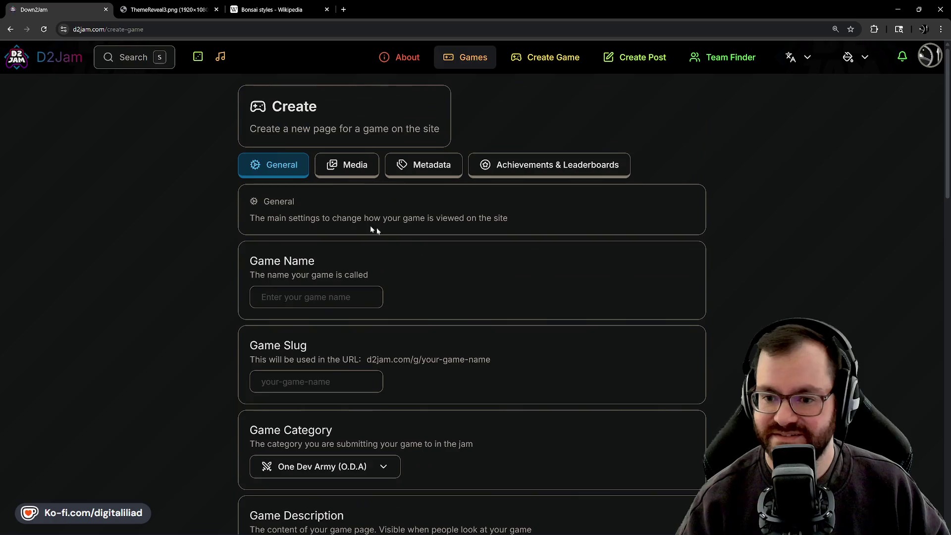
scroll(410, 217, "down", 8)
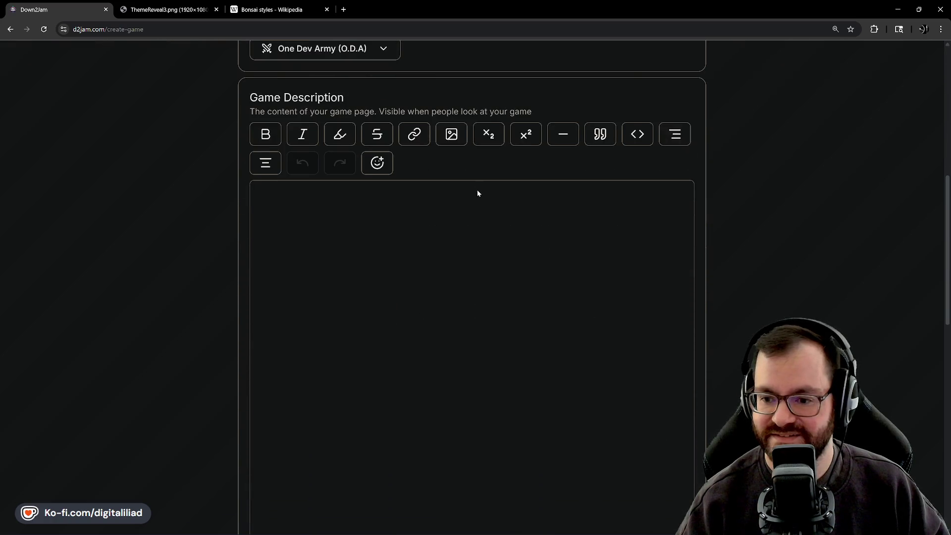
scroll(383, 339, "up", 8)
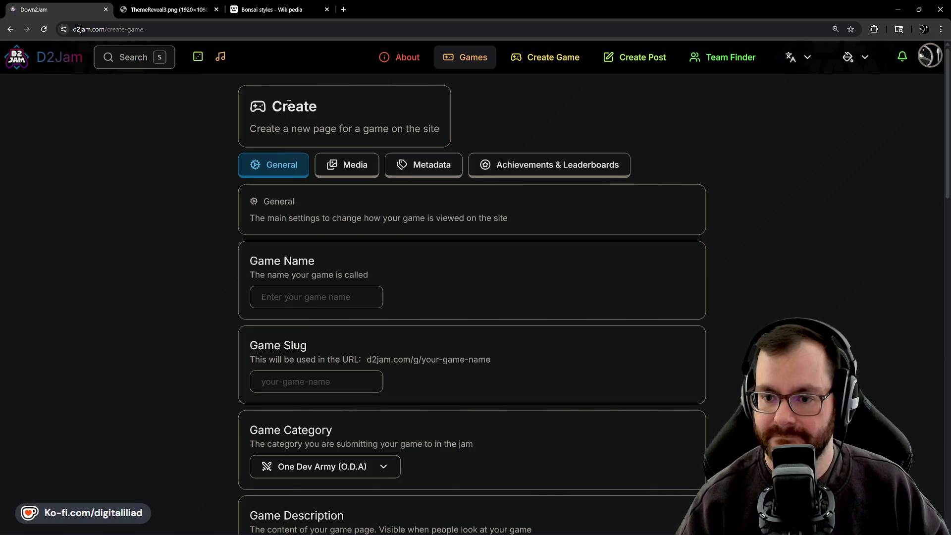
scroll(340, 294, "down", 2)
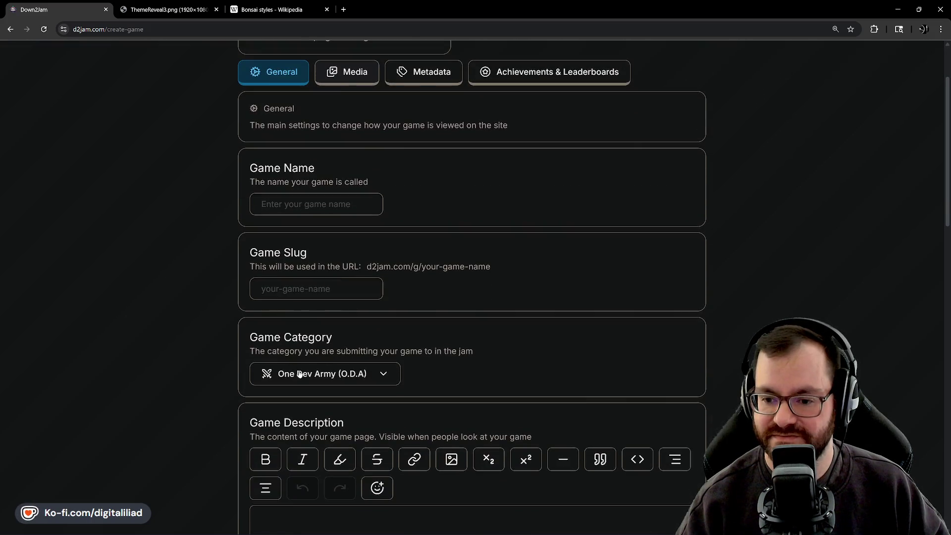
scroll(448, 323, "up", 2)
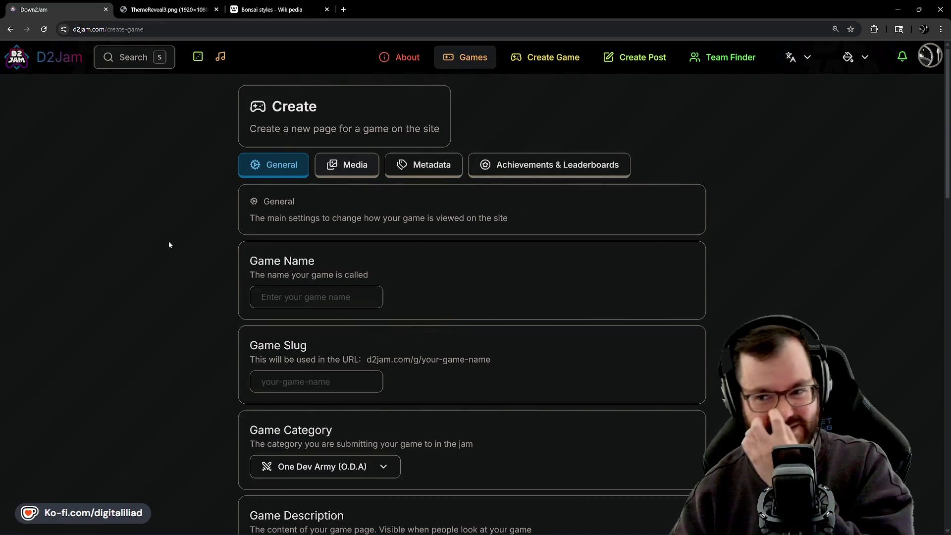
scroll(171, 248, "down", 3)
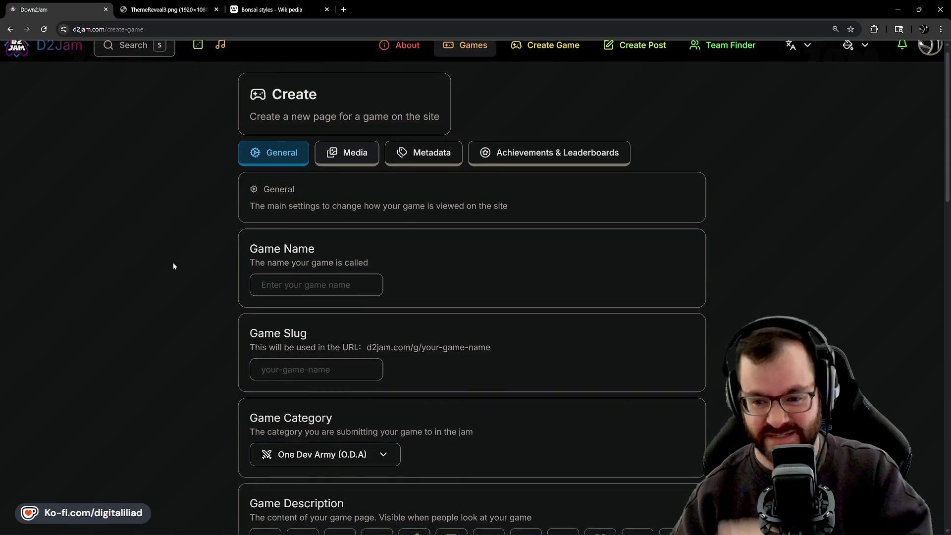
Step: Briefly switch the category to Regular, then settle back on One Dev Army (O.D.A)
left_click(298, 327)
scroll(200, 310, "down", 1)
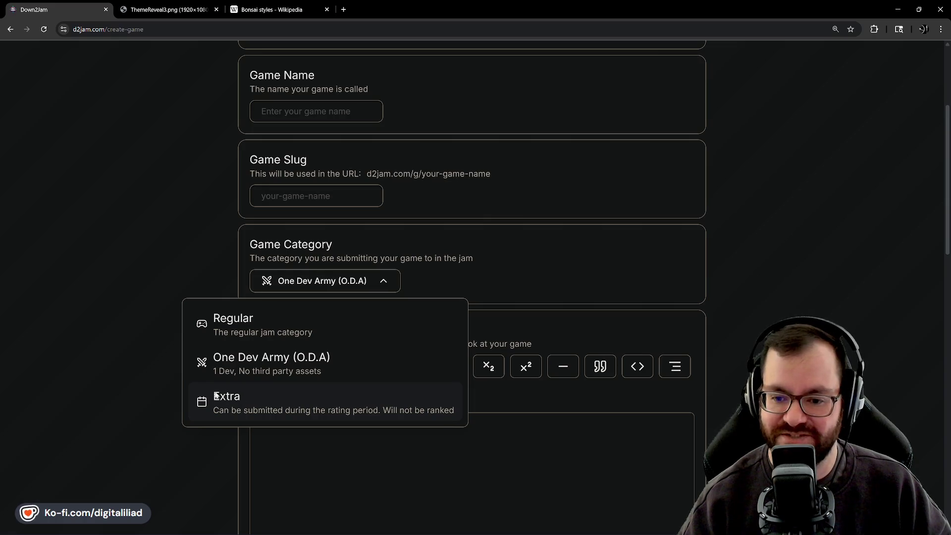
left_click(155, 249)
left_click(313, 279)
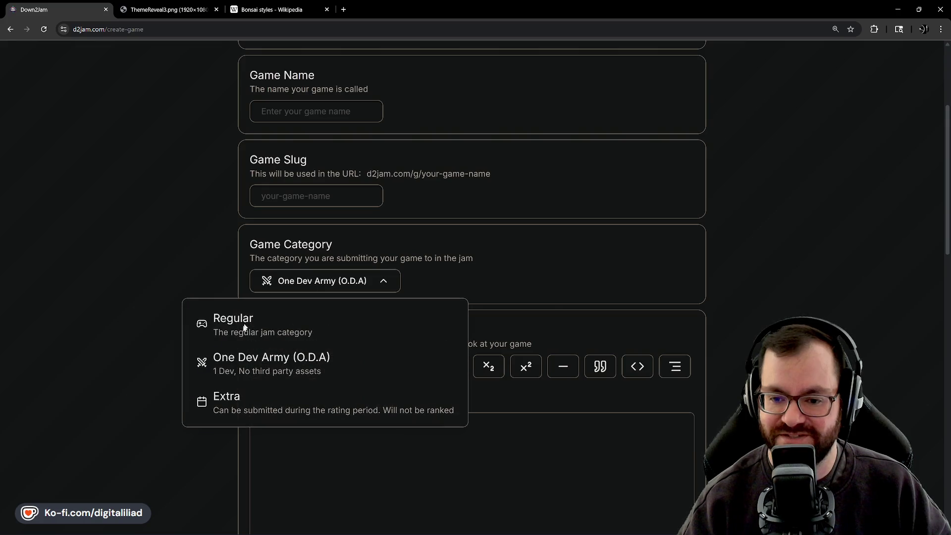
left_click(255, 329)
left_click(286, 280)
left_click(287, 318)
left_click(291, 291)
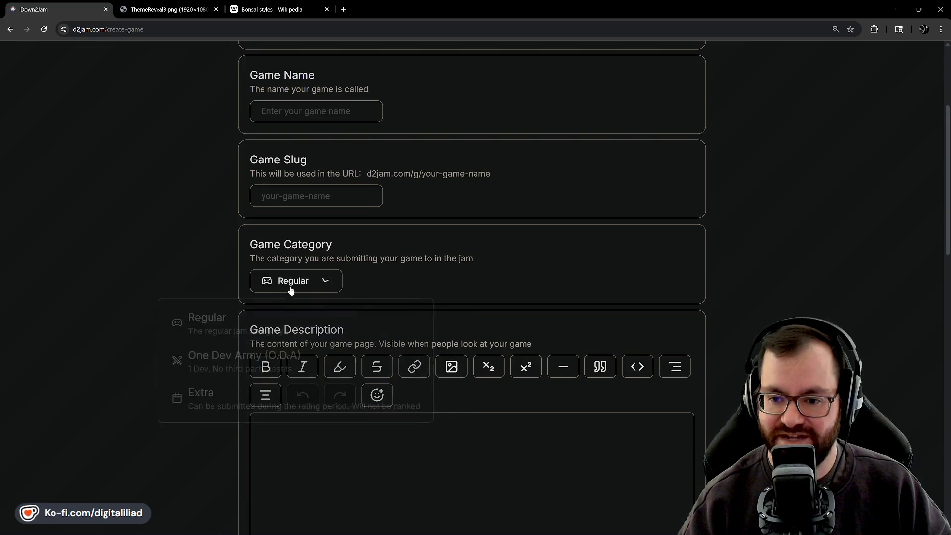
left_click(270, 356)
scroll(396, 223, "up", 4)
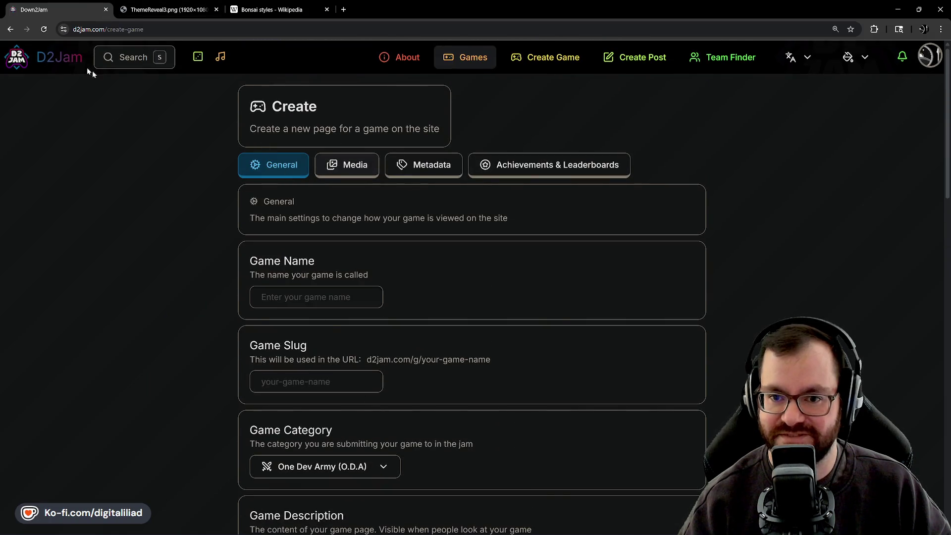
scroll(184, 242, "down", 15)
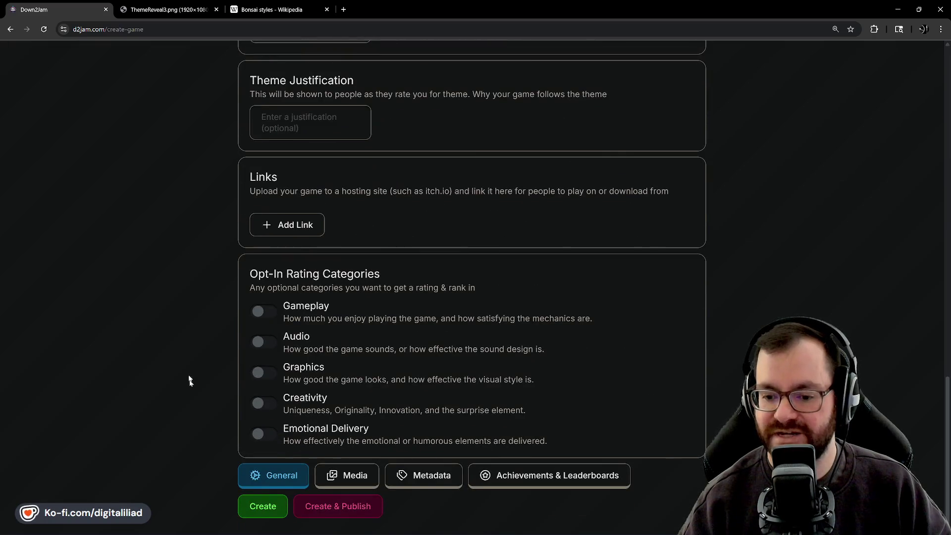
scroll(207, 323, "up", 15)
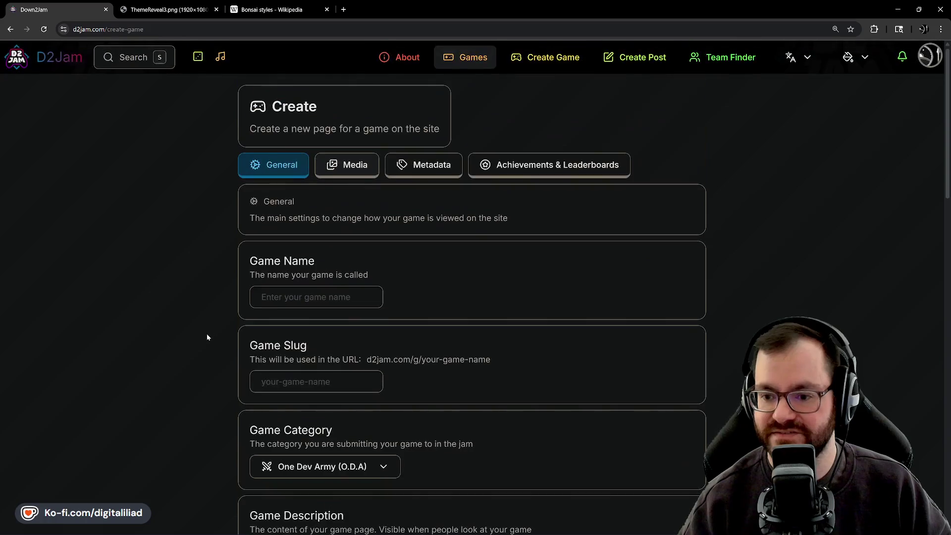
scroll(207, 335, "down", 15)
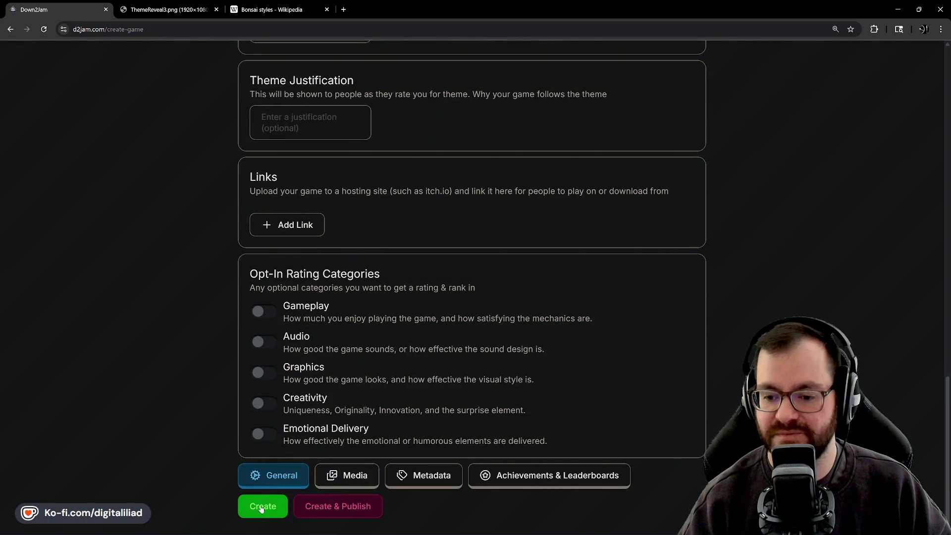
scroll(142, 300, "up", 15)
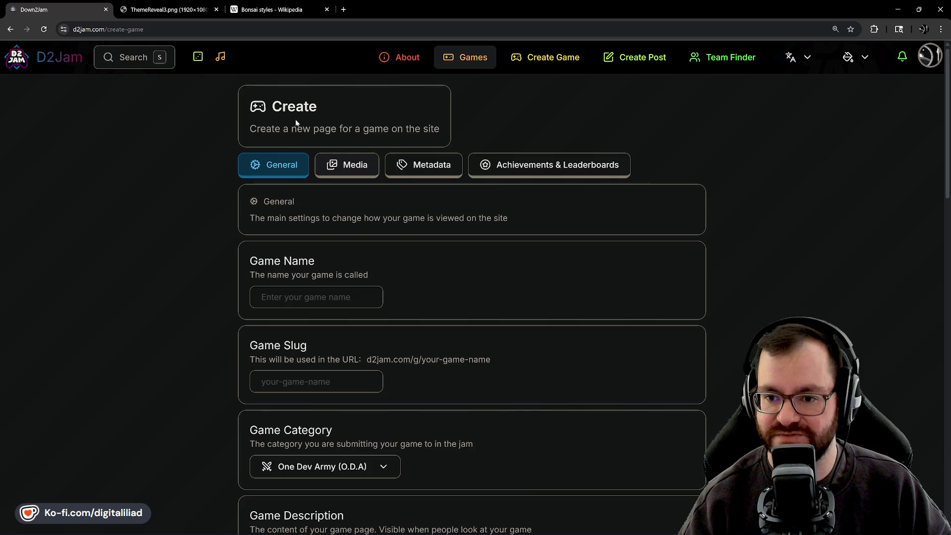
Step: Name the game 'Bonsai Bonzai' and create its game page
left_click(283, 297)
type("Bonsai Bonzai")
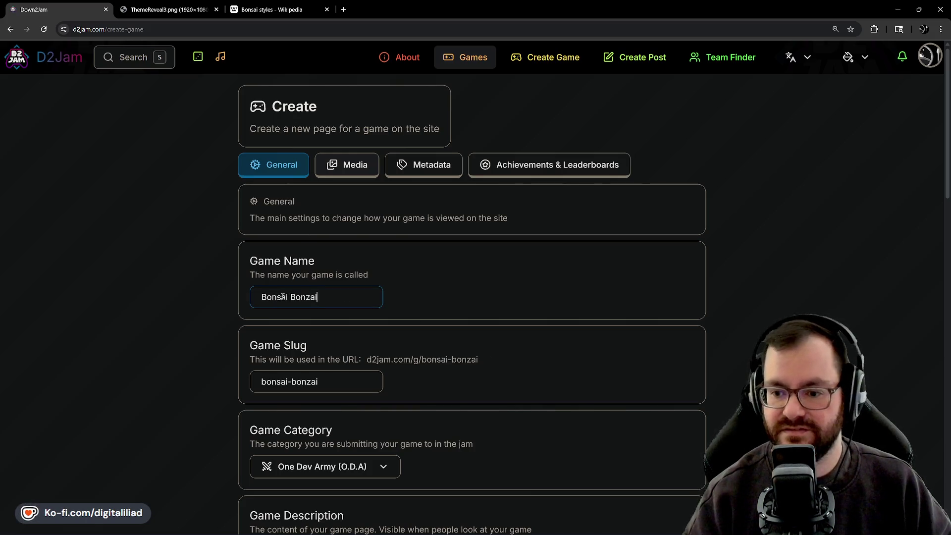
scroll(283, 296, "down", 5)
scroll(332, 199, "up", 4)
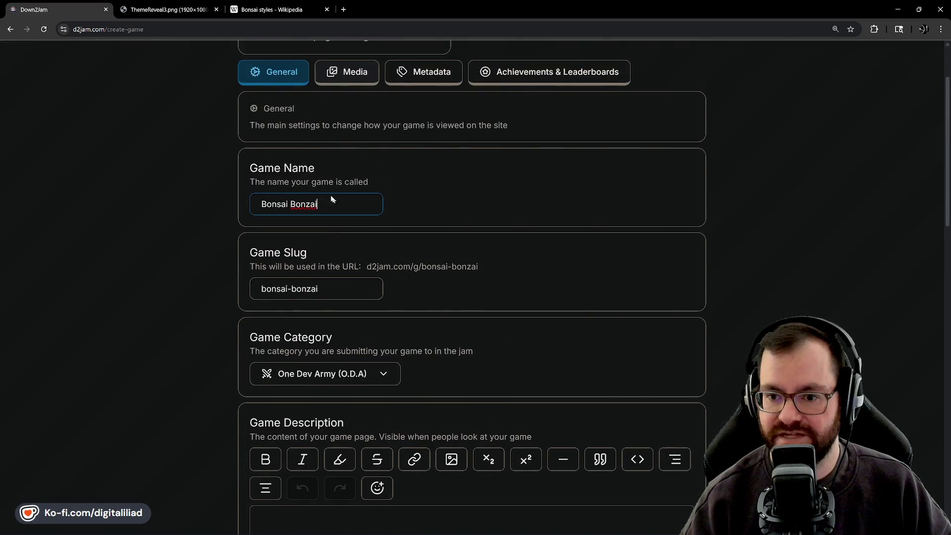
scroll(287, 237, "down", 3)
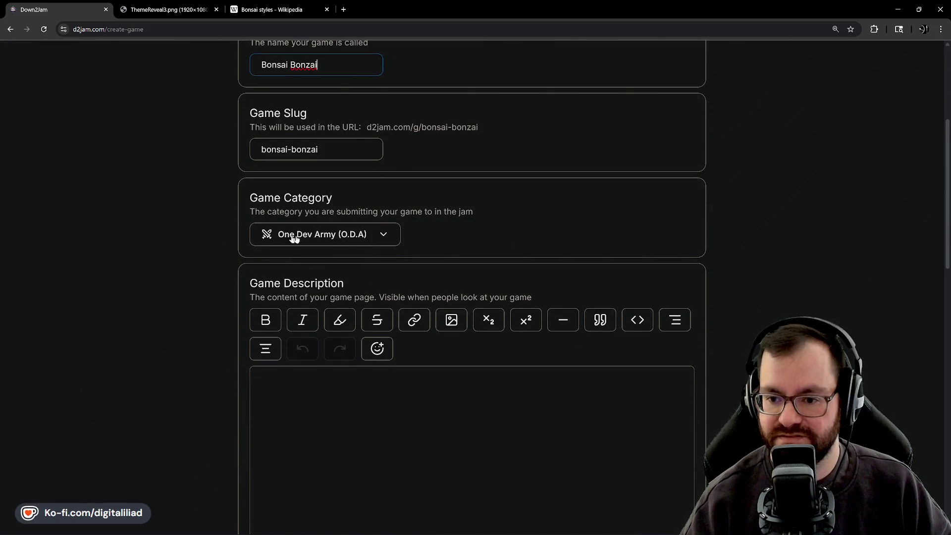
scroll(294, 239, "down", 15)
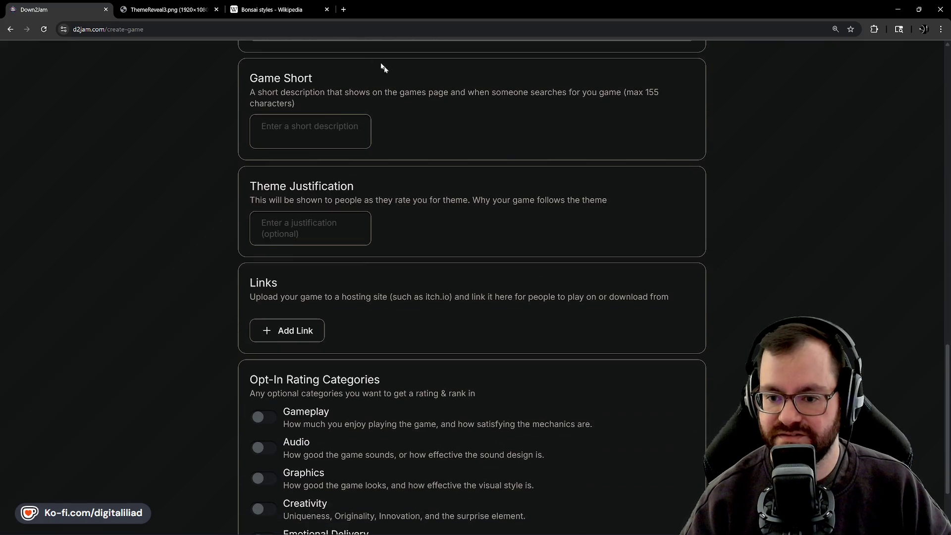
scroll(263, 279, "down", 3)
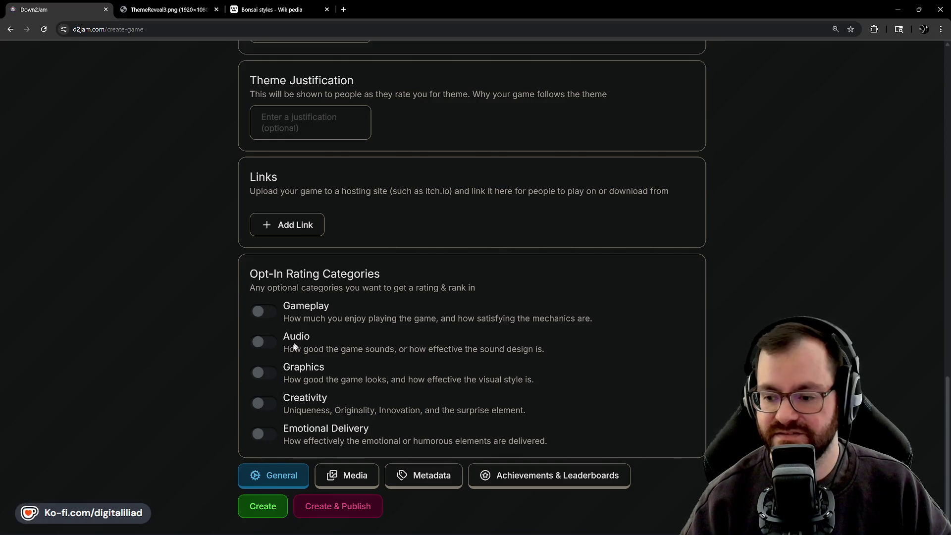
scroll(294, 255, "up", 4)
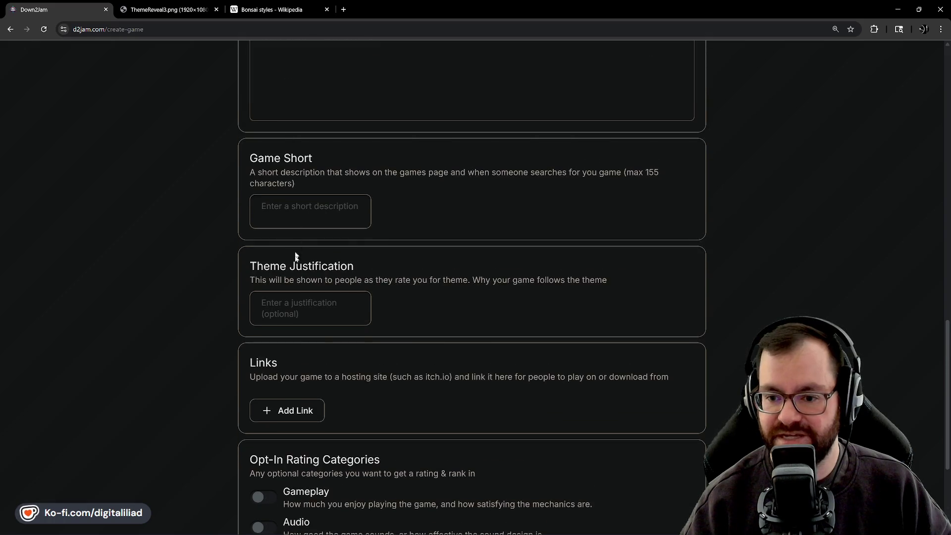
scroll(201, 347, "down", 4)
left_click(269, 506)
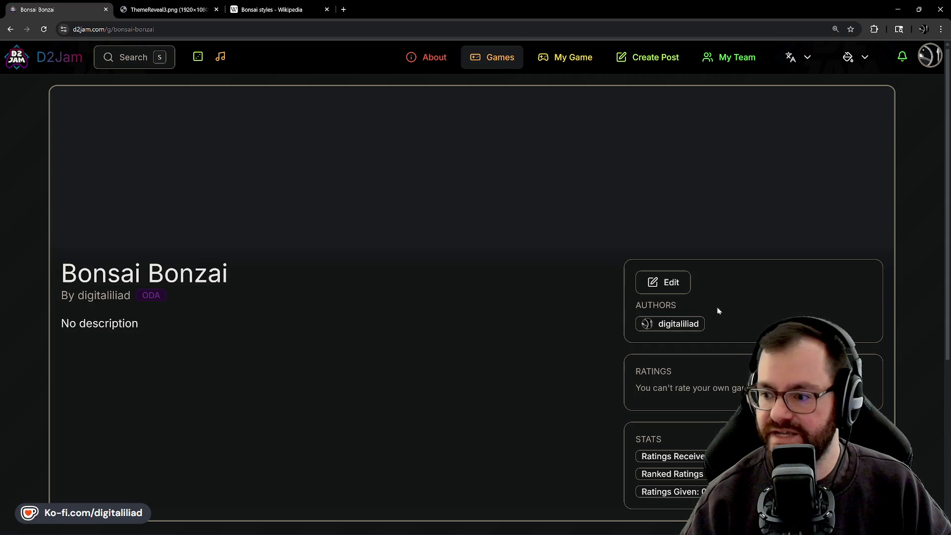
Step: Review the Bonsai Bonzai edit page, then return to the D2Jam home page
left_click(669, 284)
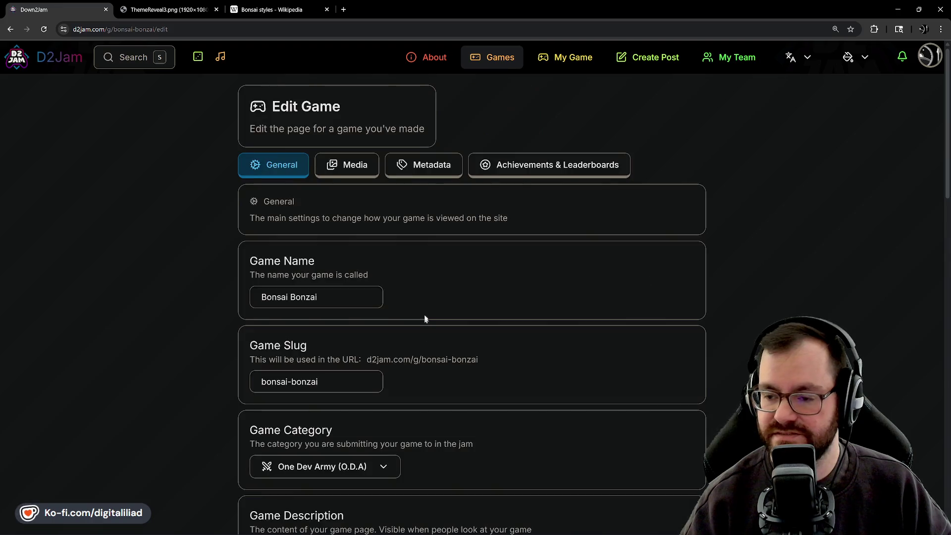
scroll(299, 138, "down", 15)
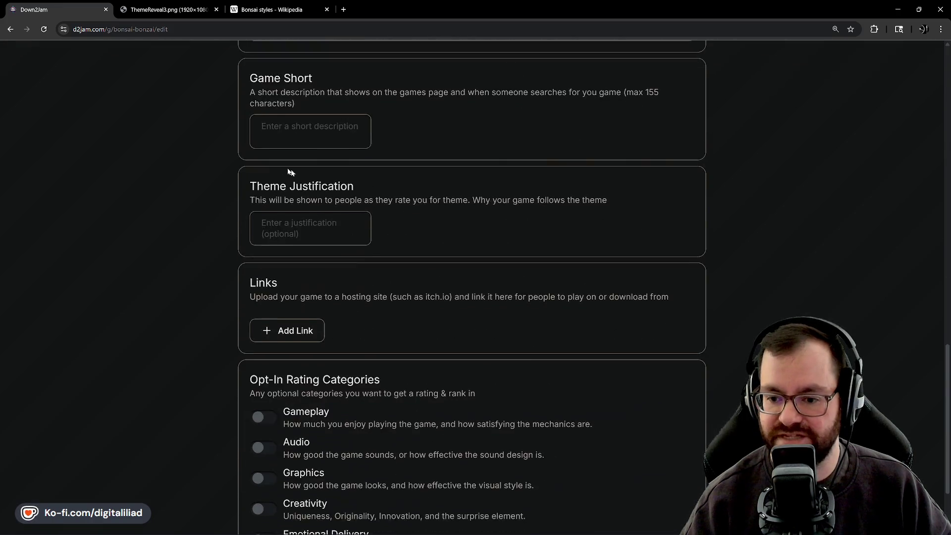
scroll(289, 171, "down", 2)
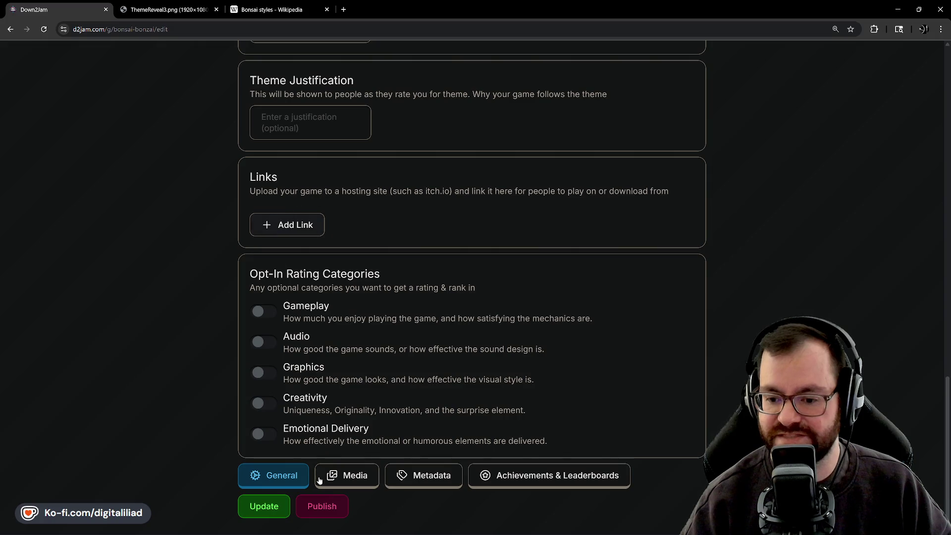
scroll(356, 274, "up", 15)
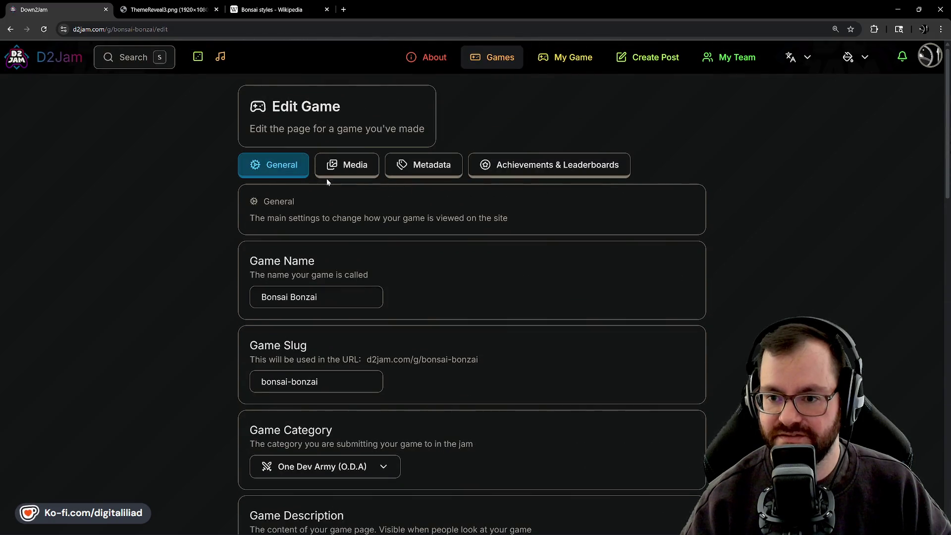
left_click(50, 59)
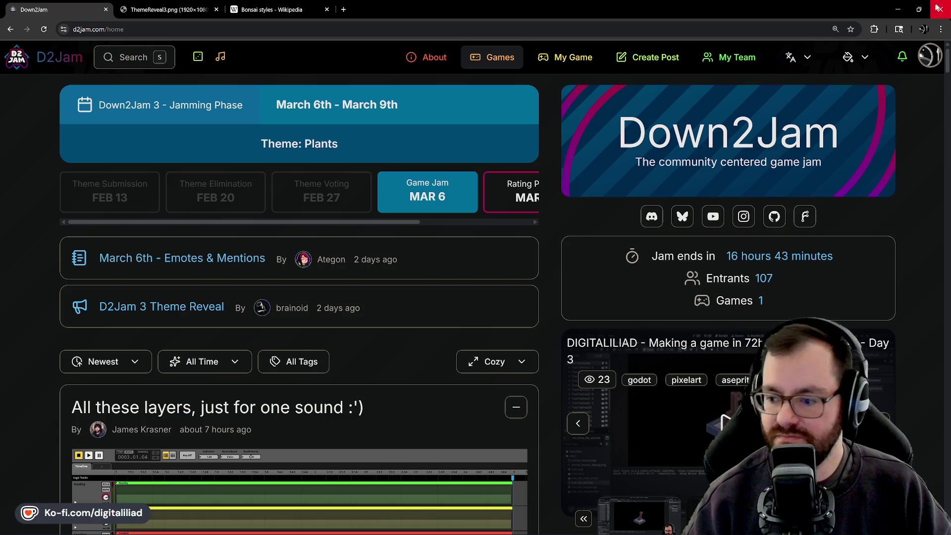
Step: Cycle through the featured jam streams, then minimise Chrome to get back to Godot
scroll(935, 151, "down", 2)
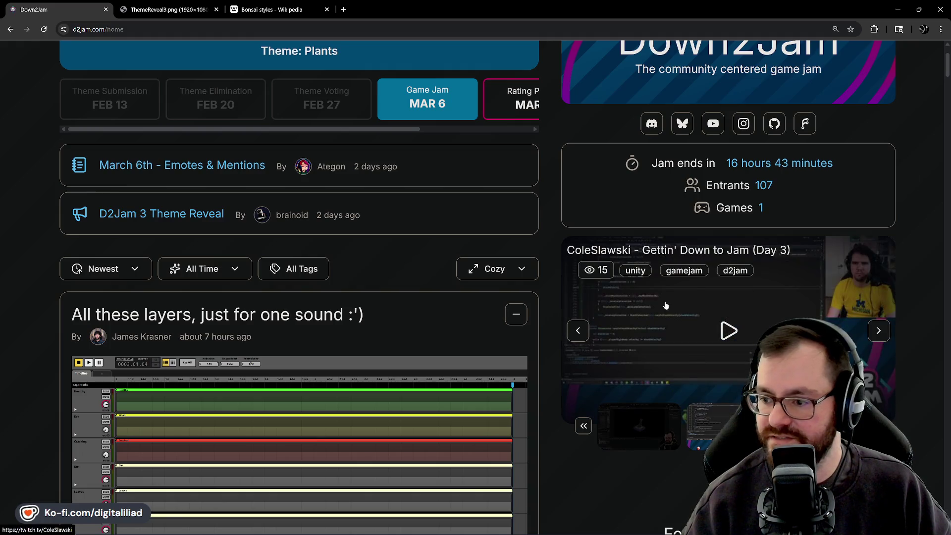
left_click(715, 423)
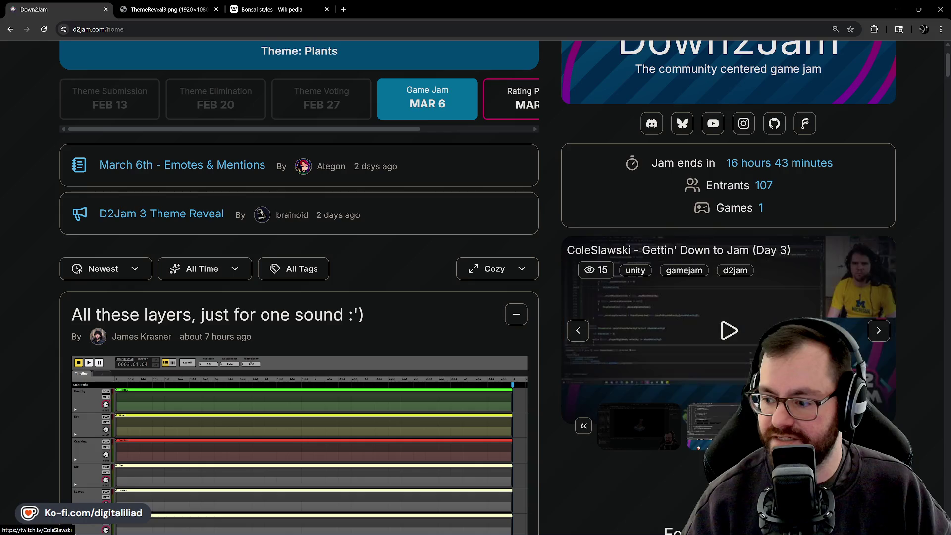
left_click(879, 330)
left_click(578, 330)
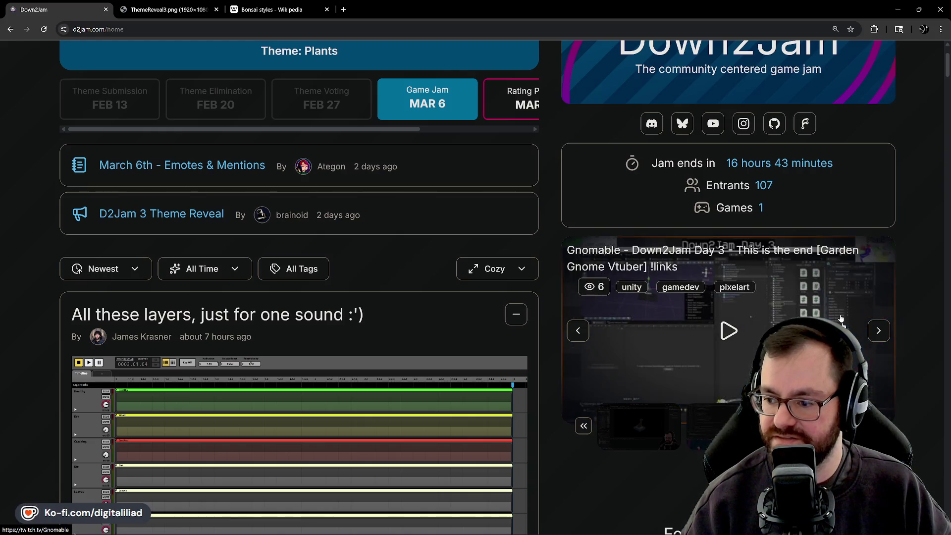
left_click(879, 330)
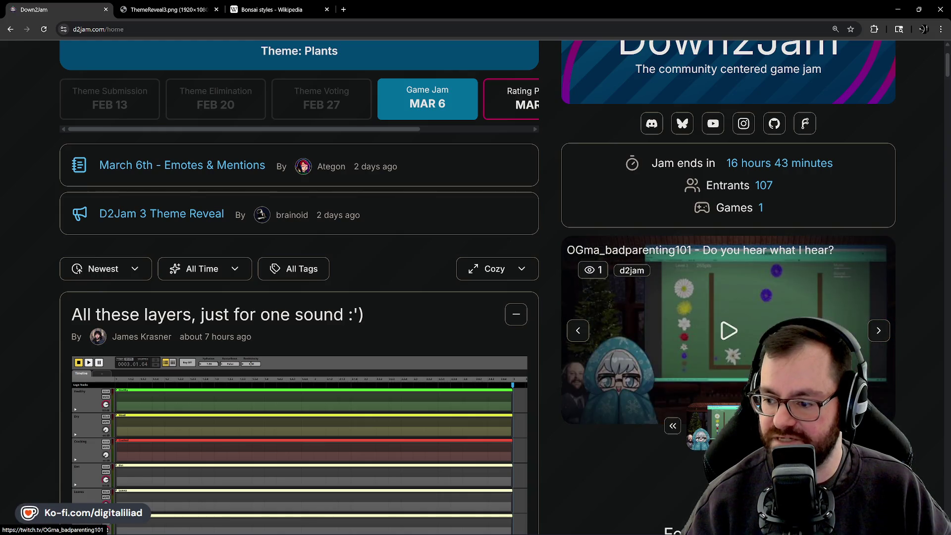
left_click(879, 330)
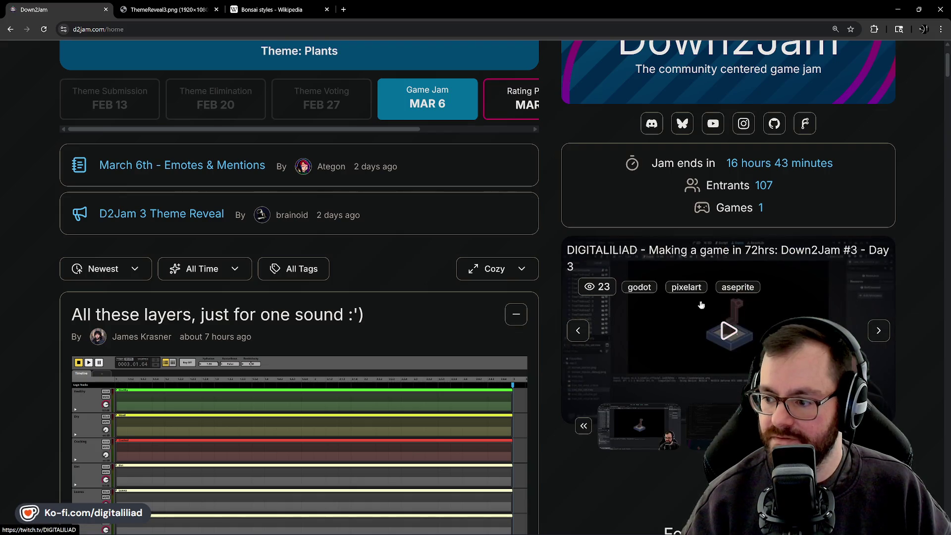
scroll(727, 350, "up", 2)
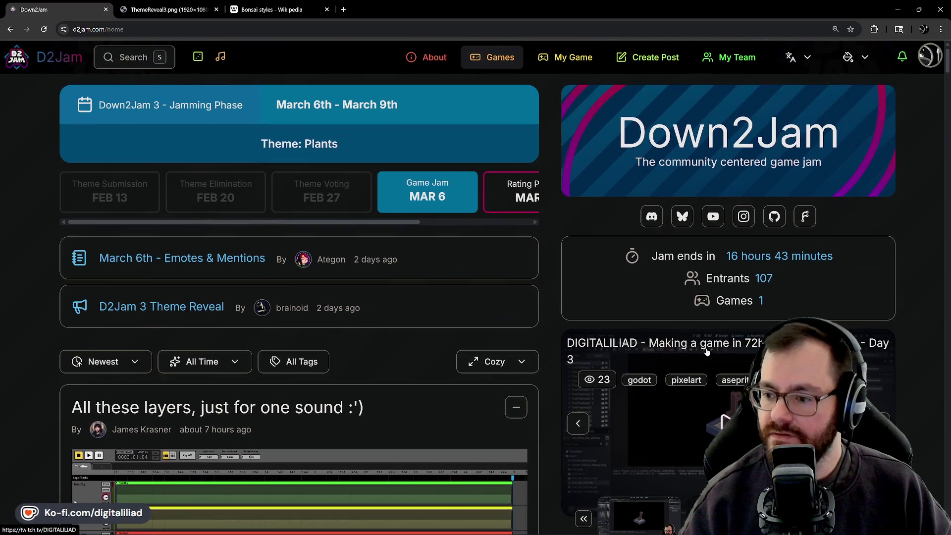
left_click(897, 9)
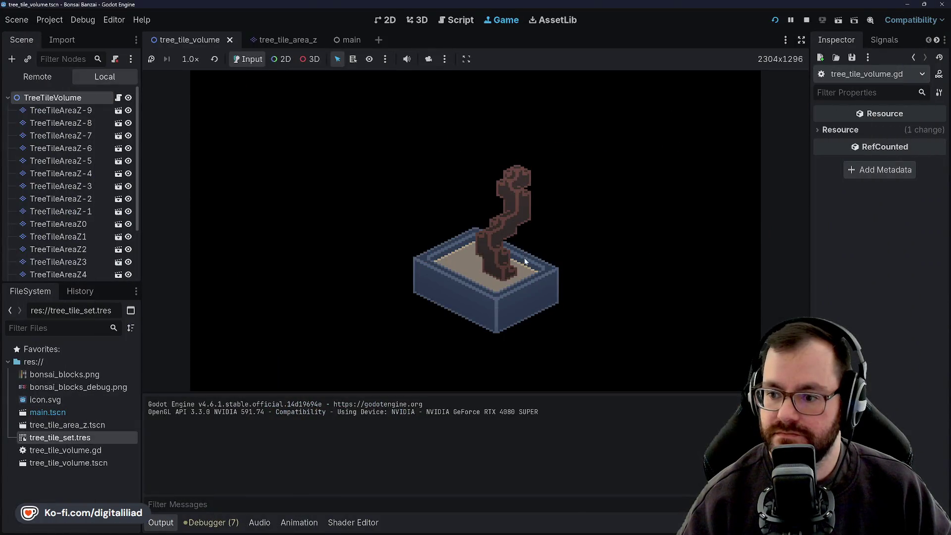
Step: Click the running game about forty times, producing winding, bent trunks and deeper pots
left_click(535, 276)
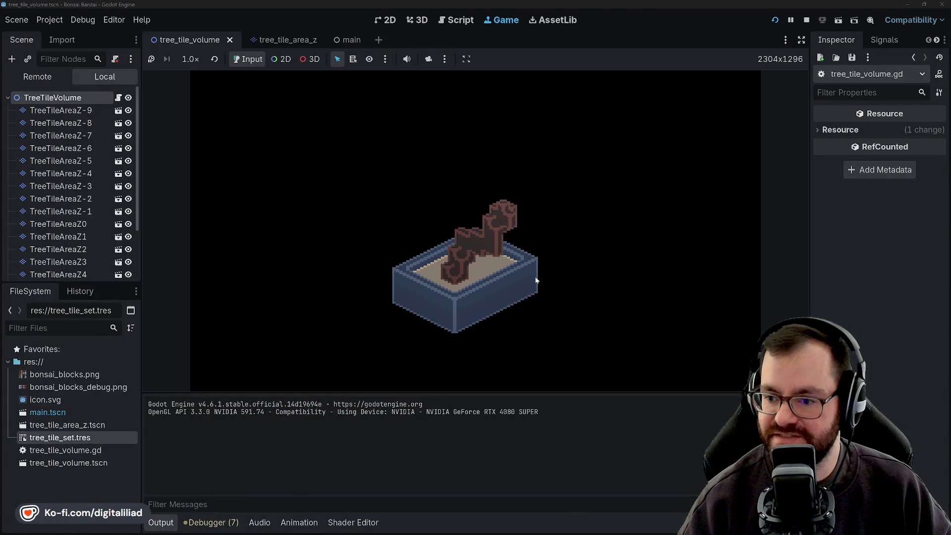
left_click(533, 277)
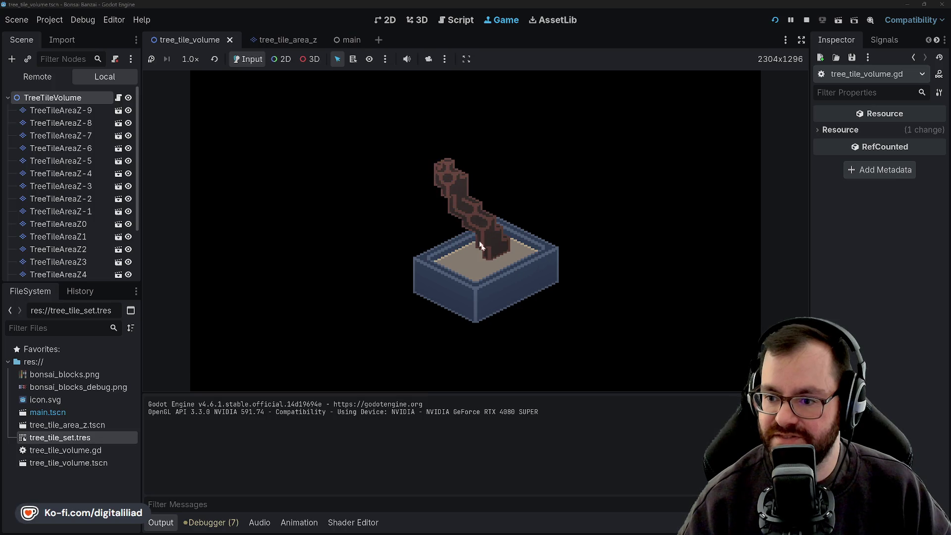
left_click(465, 247)
left_click(466, 320)
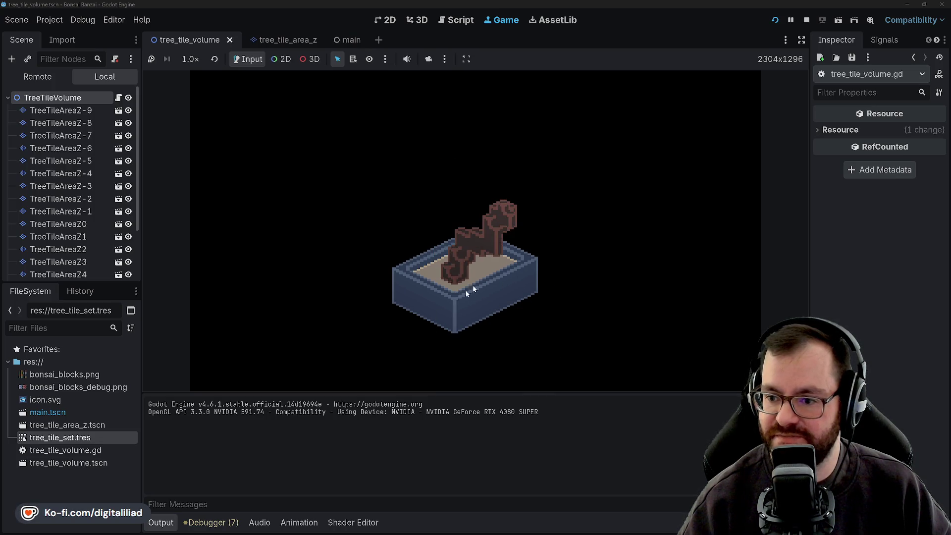
left_click(465, 303)
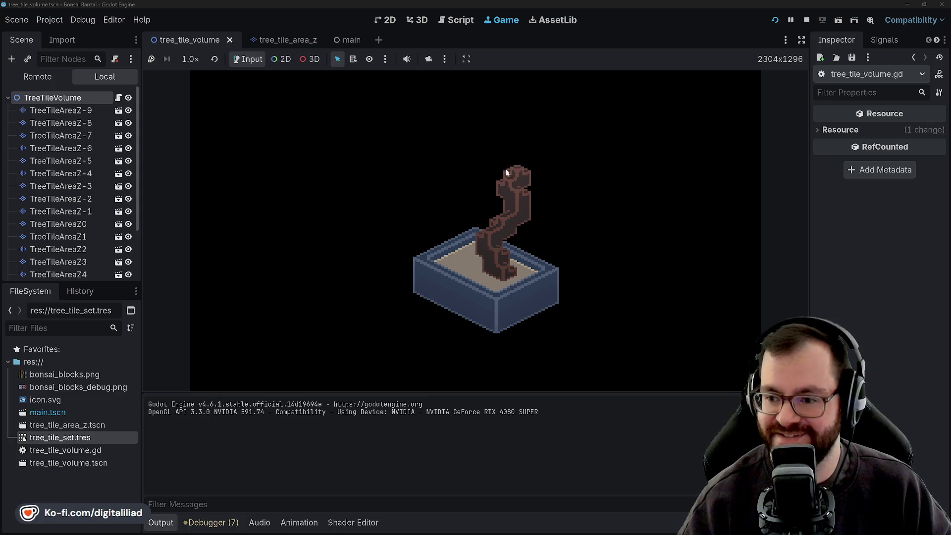
left_click(614, 195)
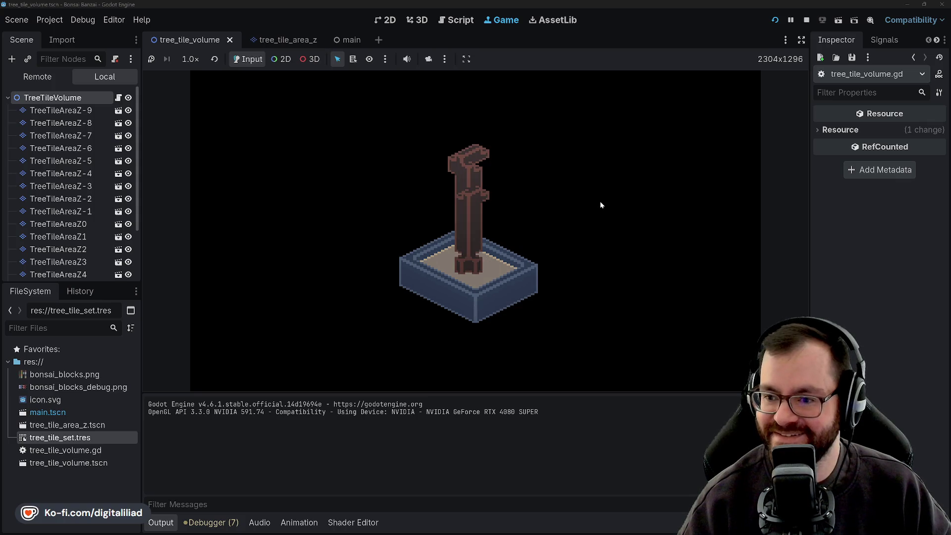
left_click(601, 204)
left_click(601, 205)
left_click(601, 205)
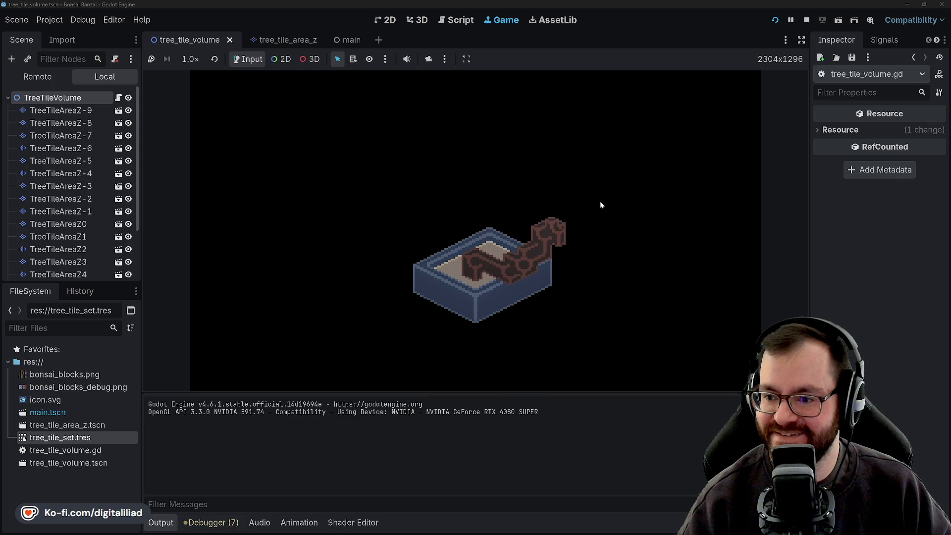
left_click(550, 265)
left_click(528, 261)
left_click(528, 261)
left_click(528, 261)
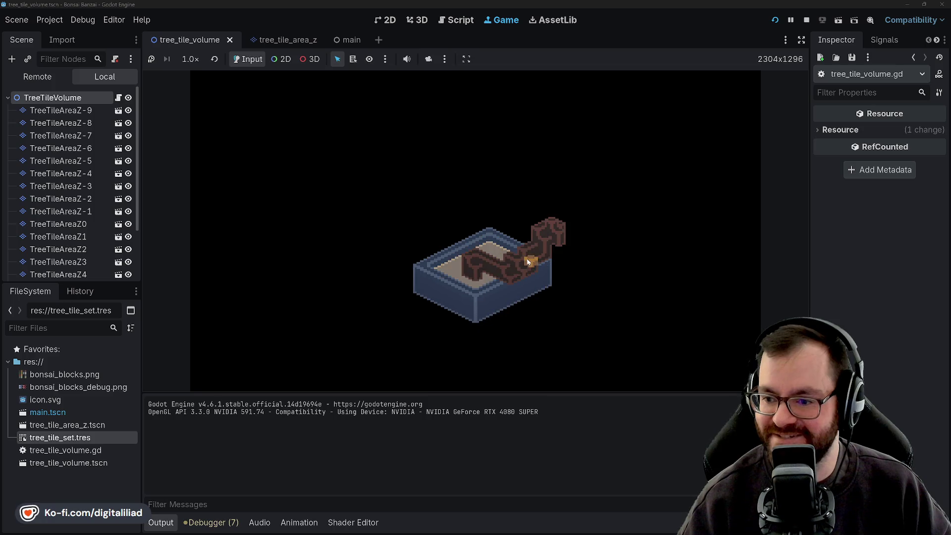
left_click(528, 261)
left_click(518, 277)
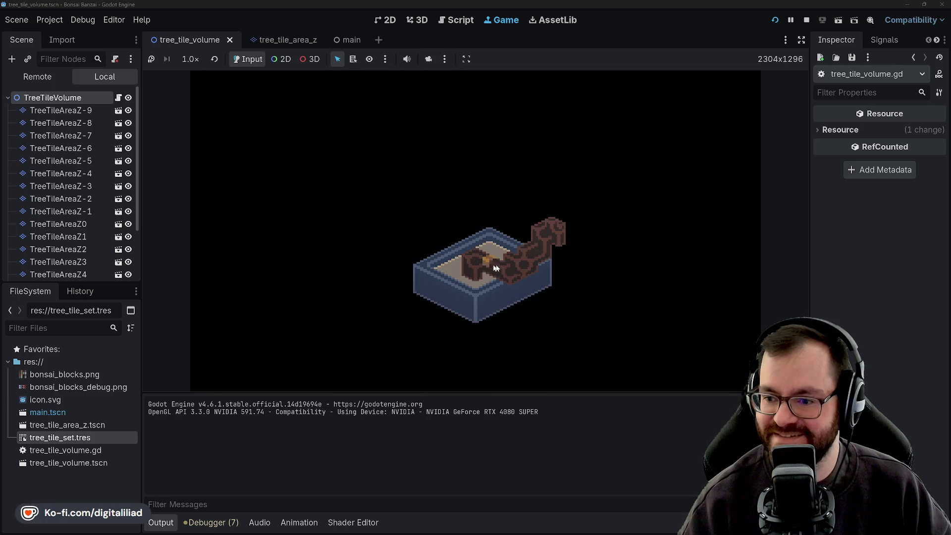
left_click(526, 277)
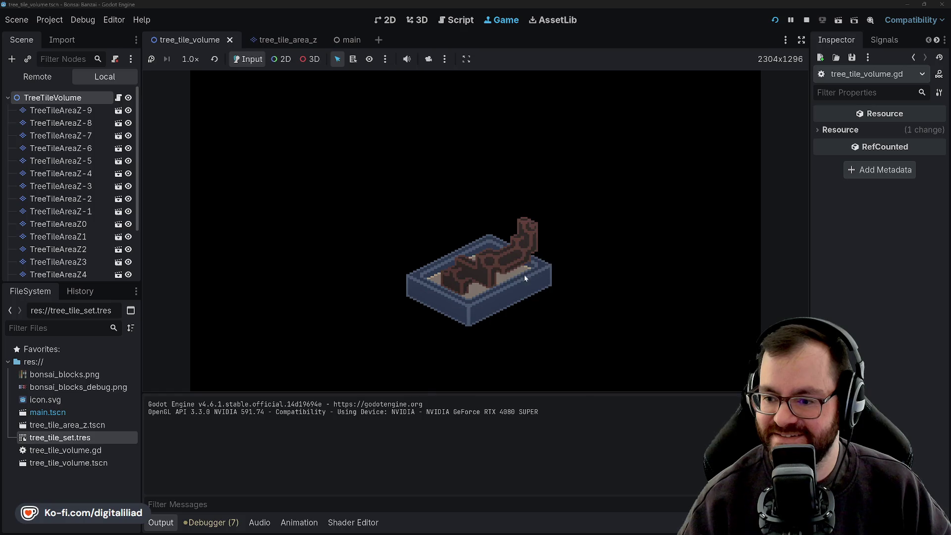
left_click(475, 296)
left_click(501, 196)
left_click(505, 192)
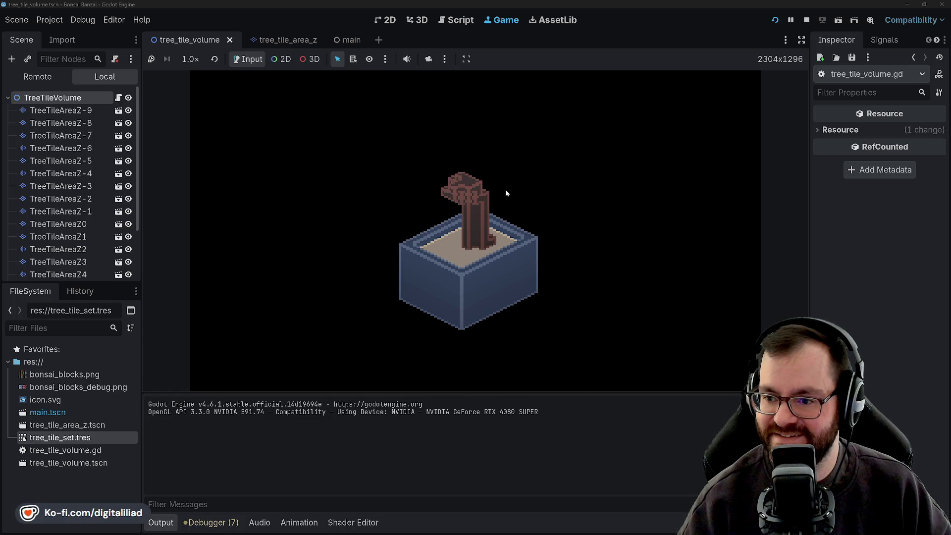
left_click(511, 203)
left_click(524, 232)
left_click(572, 277)
left_click(570, 275)
left_click(568, 274)
left_click(564, 272)
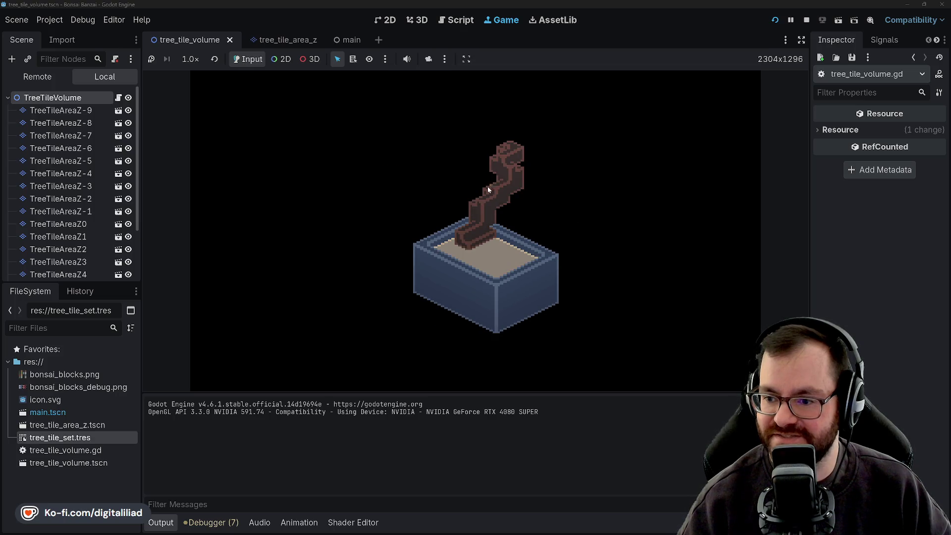
left_click(554, 266)
left_click(552, 260)
left_click(552, 259)
left_click(551, 259)
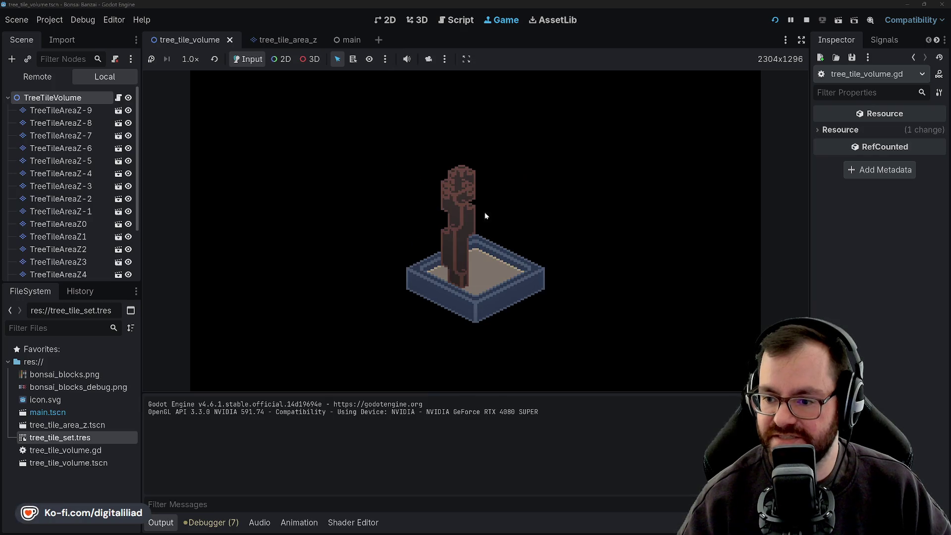
left_click(461, 215)
left_click(401, 180)
left_click(400, 180)
left_click(469, 213)
left_click(469, 213)
left_click(467, 191)
left_click(466, 198)
left_click(465, 225)
left_click(488, 237)
left_click(486, 236)
left_click(485, 233)
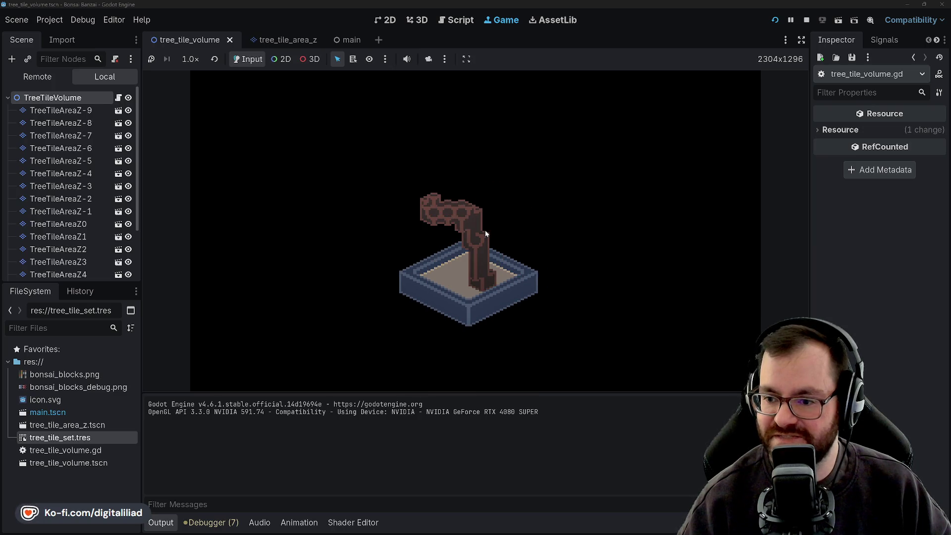
left_click(452, 263)
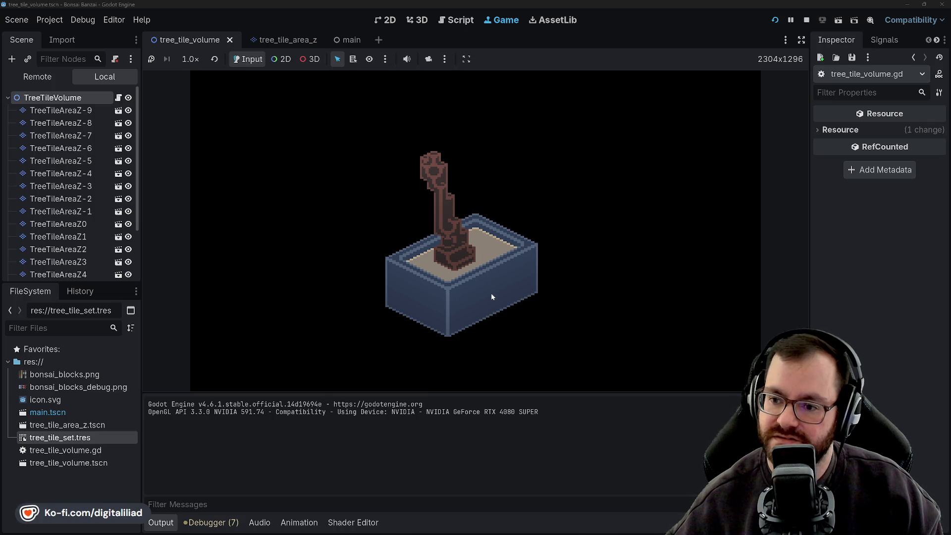
Step: Regenerate the bonsai, then rotate the planter and tree through several orientations with E and Q
left_click(541, 174)
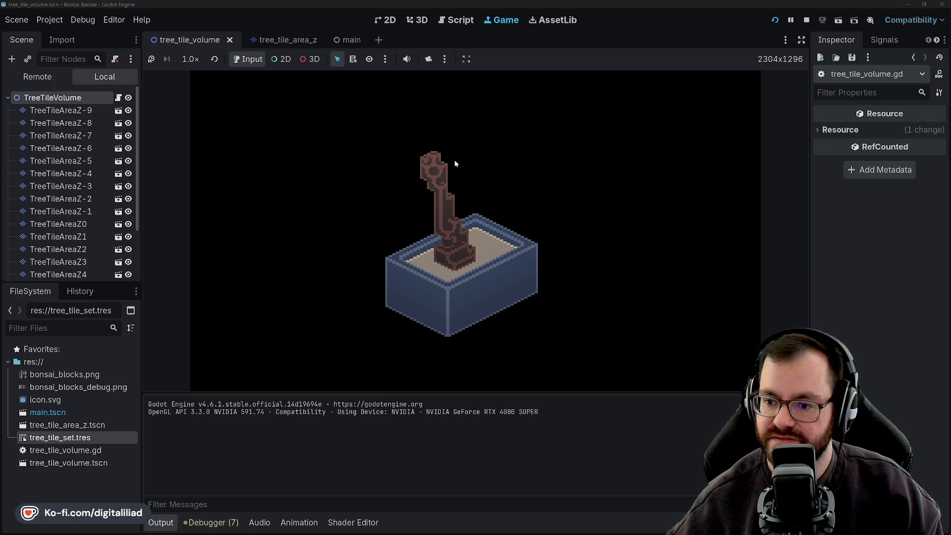
key("e")
key("e")
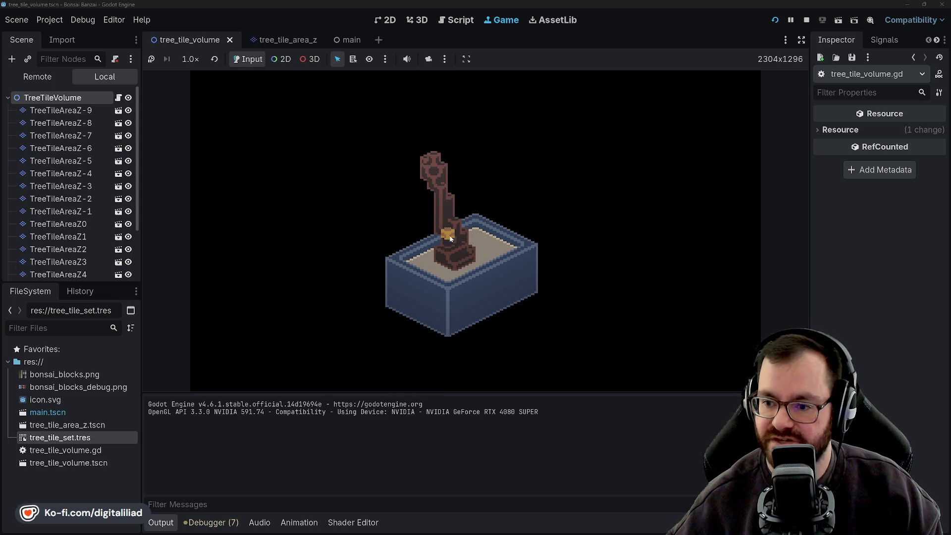
scroll(456, 251, "up", 1)
key("e")
key("e")
key("e")
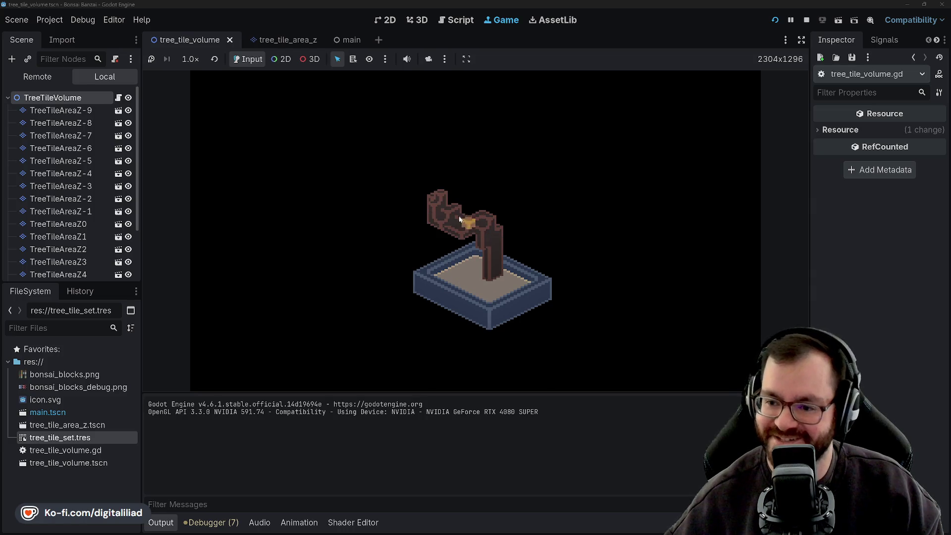
key("e")
key("e")
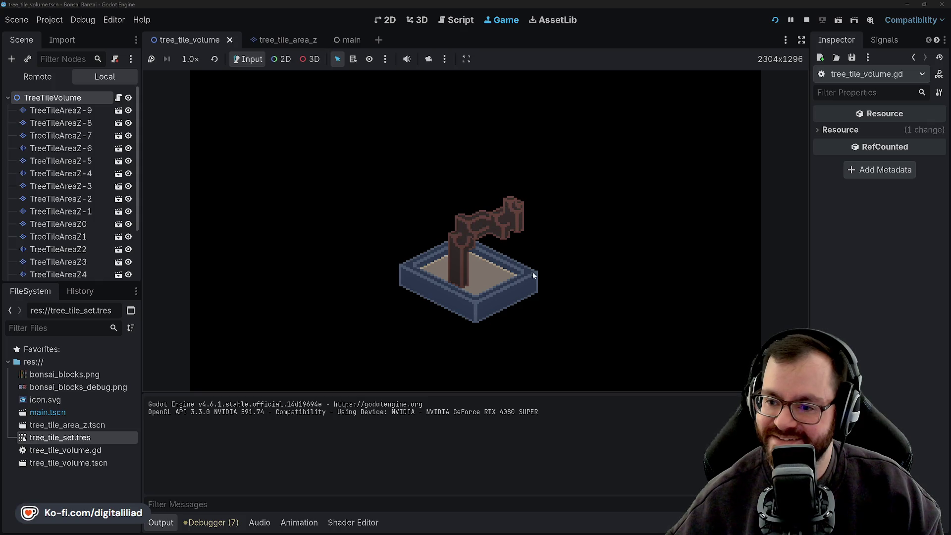
key("e")
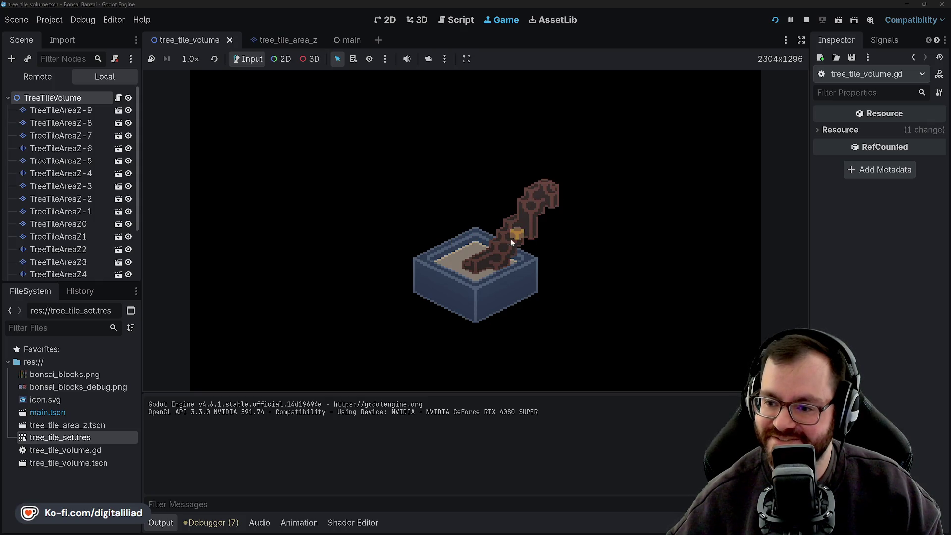
key("e")
key("e")
key("e")
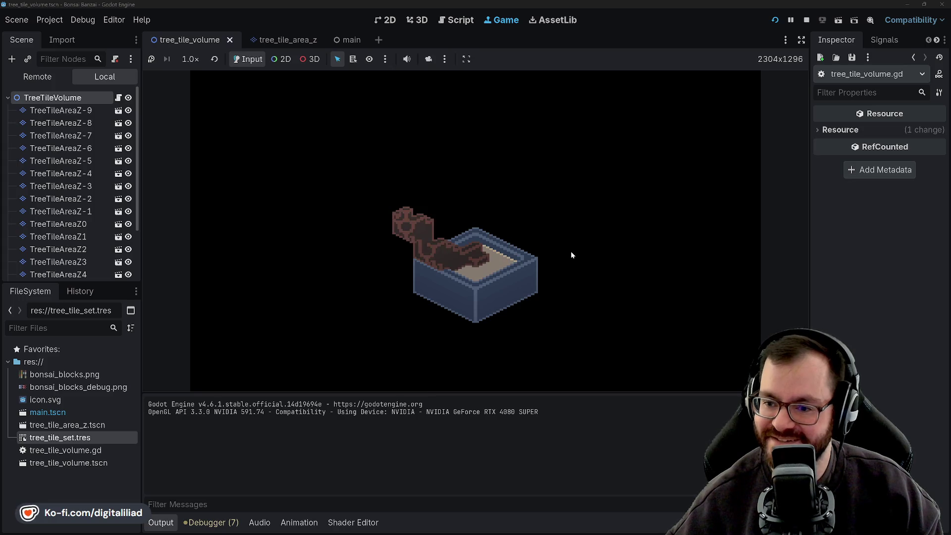
key("e")
key("q")
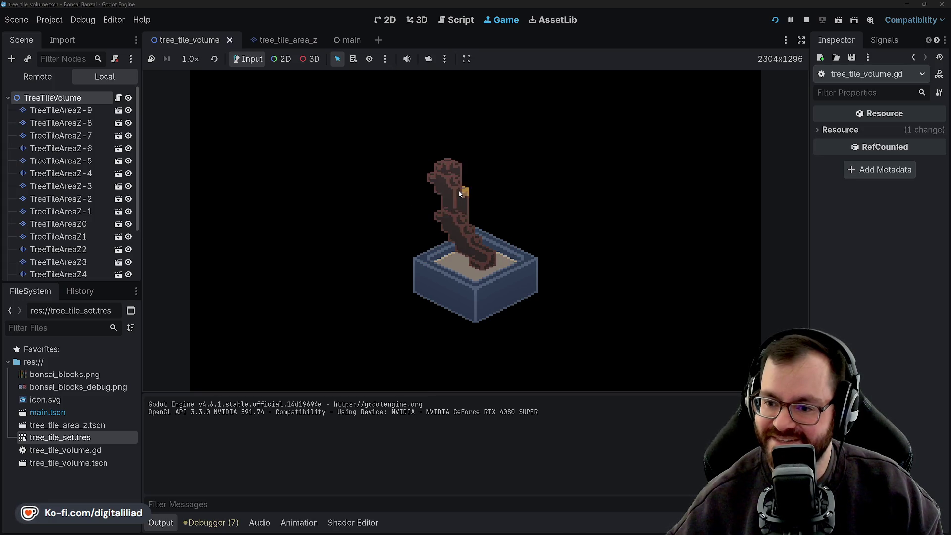
key("e")
key("e")
key("e")
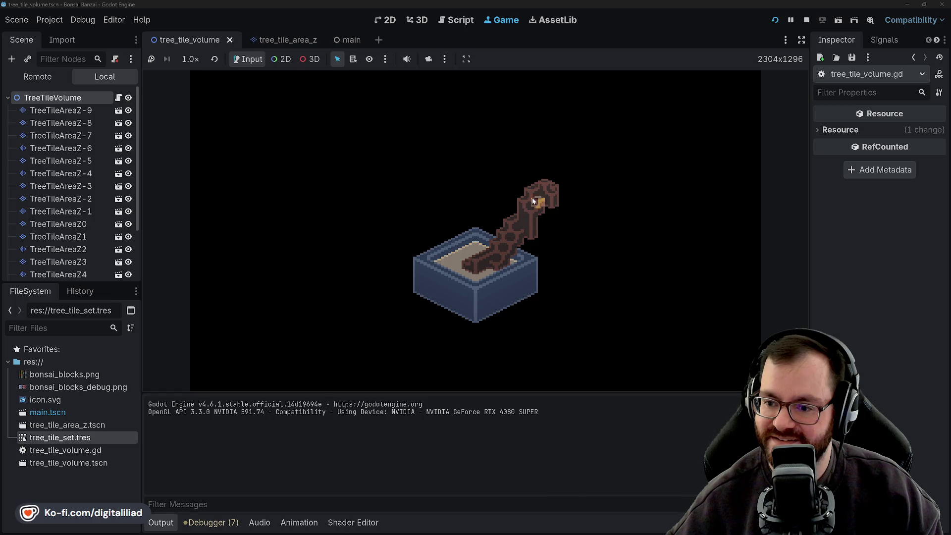
Step: Regrow the tree a few times and remove a branch tile at the trunk–branch gap
left_click(528, 264)
left_click(496, 269)
left_click(497, 271)
left_click(499, 271)
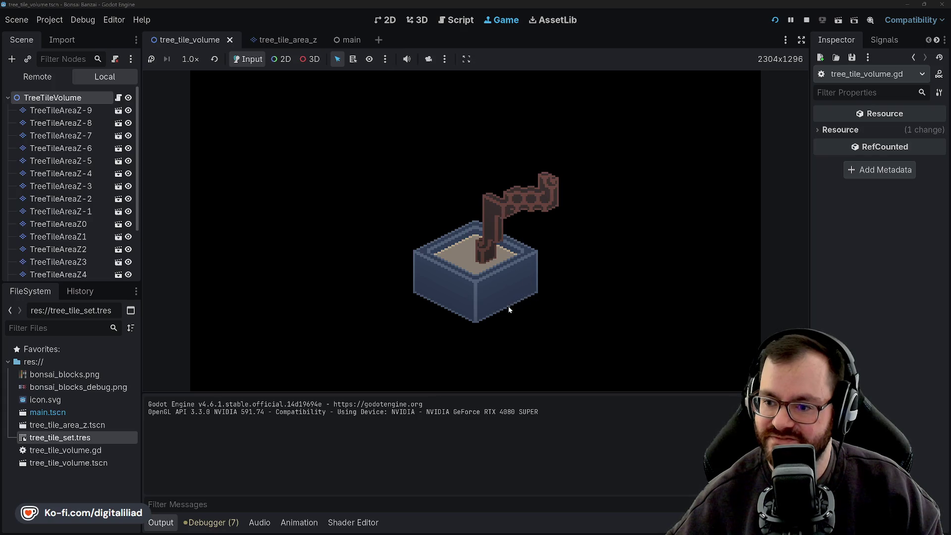
left_click(506, 206)
left_click(506, 209)
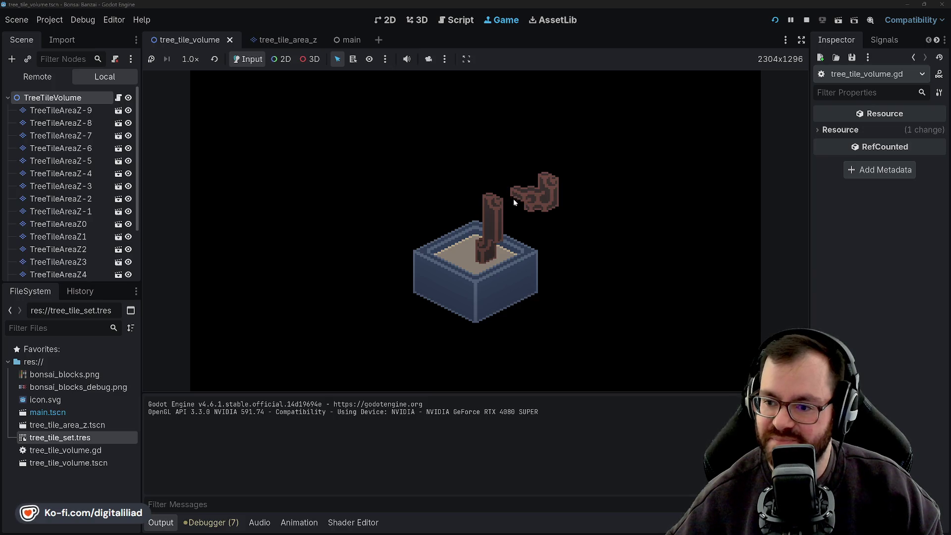
Step: Regenerate repeatedly until a low, winding trunk snakes across a wide, deep pot
left_click(529, 327)
left_click(535, 273)
left_click(540, 287)
left_click(540, 287)
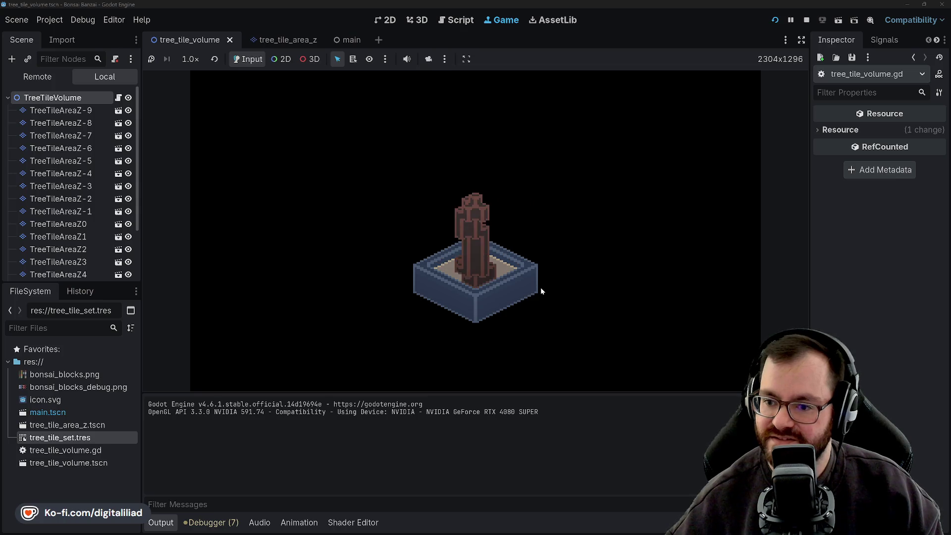
left_click(539, 287)
left_click(540, 287)
left_click(540, 287)
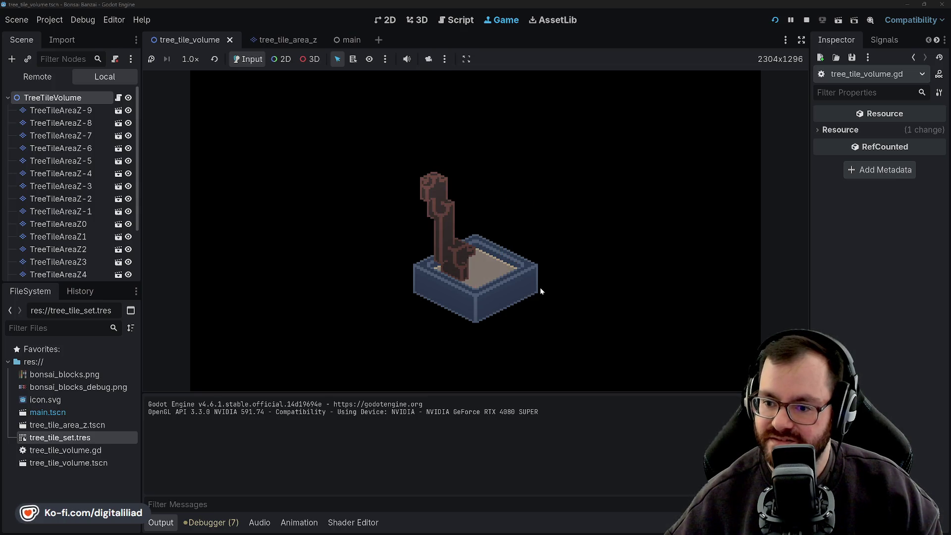
left_click(540, 287)
left_click(539, 287)
left_click(539, 287)
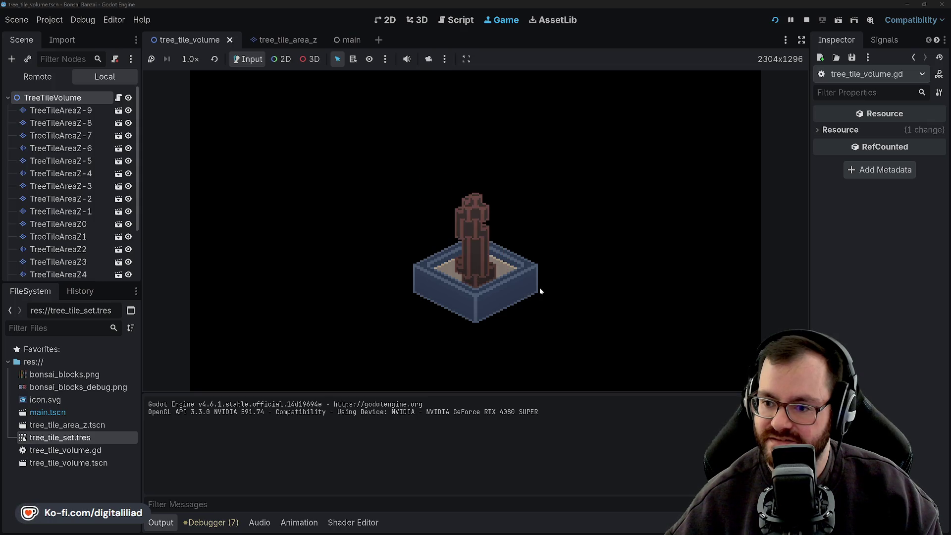
left_click(540, 288)
left_click(539, 287)
left_click(539, 287)
left_click(527, 287)
left_click(522, 276)
left_click(515, 274)
left_click(509, 275)
left_click(510, 276)
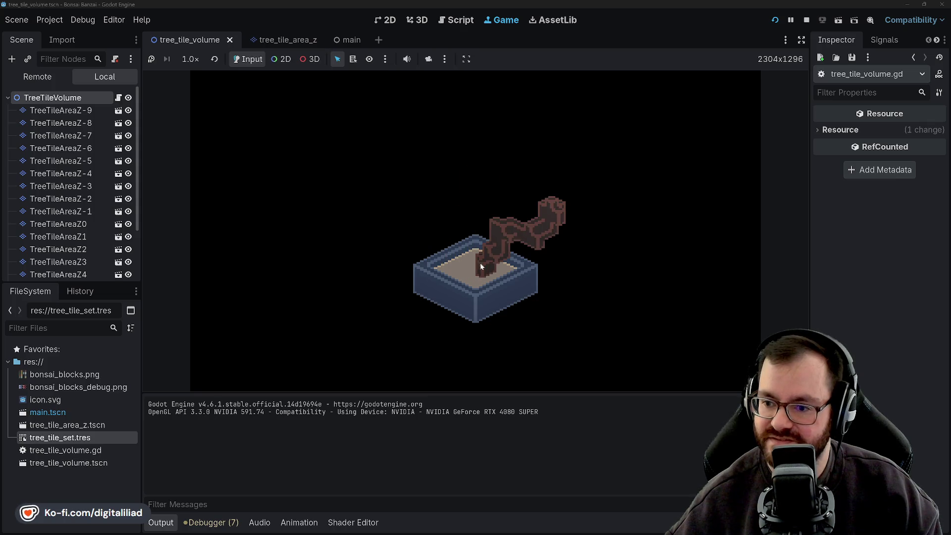
left_click(537, 290)
Step: Regenerate the pot and trunk over a hundred times to compare random bonsai shapes, then stop the game
left_click(535, 292)
left_click(534, 291)
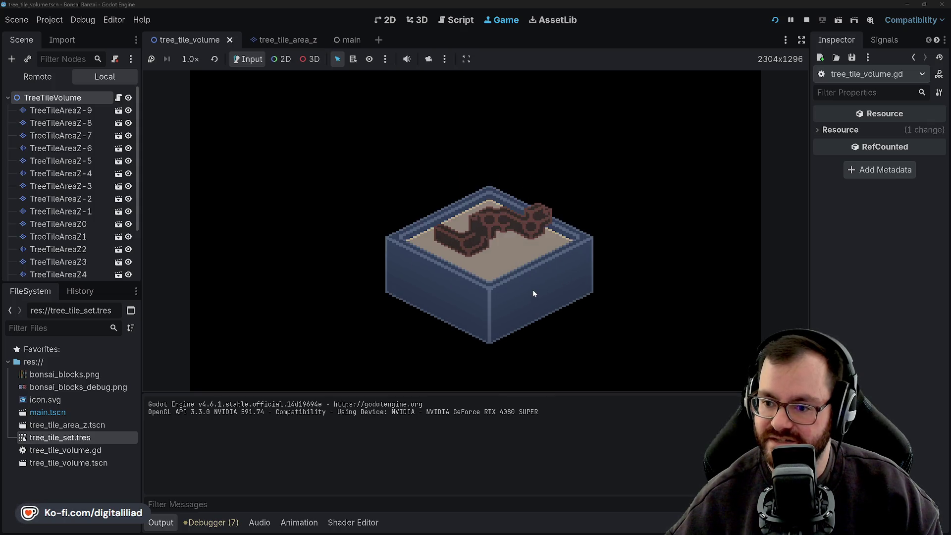
left_click(534, 292)
left_click(534, 293)
left_click(534, 292)
left_click(533, 292)
left_click(532, 291)
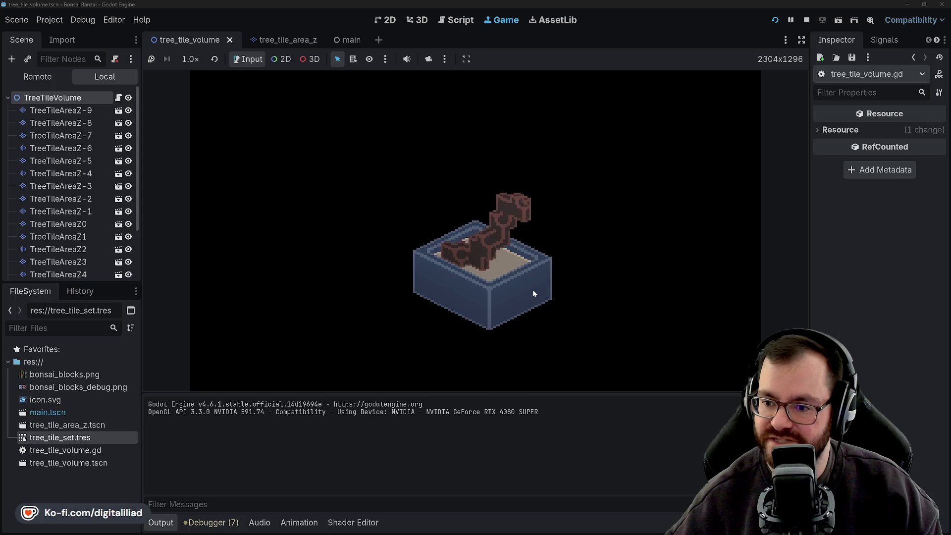
left_click(532, 290)
left_click(531, 291)
left_click(531, 292)
left_click(531, 291)
left_click(531, 292)
left_click(531, 292)
left_click(531, 292)
left_click(530, 292)
left_click(531, 291)
left_click(531, 292)
left_click(531, 291)
left_click(531, 291)
left_click(487, 172)
left_click(487, 172)
left_click(515, 181)
left_click(545, 193)
left_click(532, 170)
left_click(532, 171)
left_click(542, 304)
left_click(543, 305)
left_click(543, 304)
left_click(542, 304)
left_click(542, 304)
left_click(541, 305)
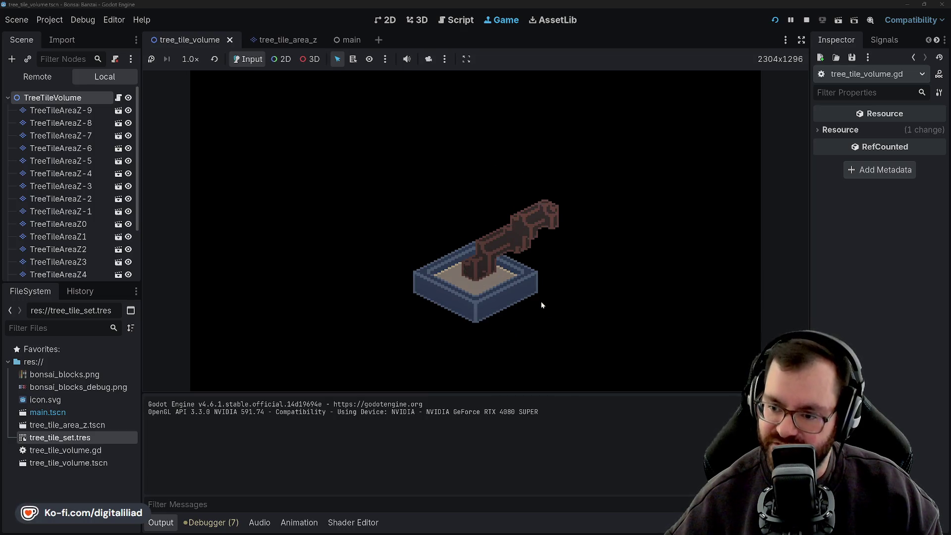
left_click(541, 304)
left_click(541, 305)
left_click(541, 304)
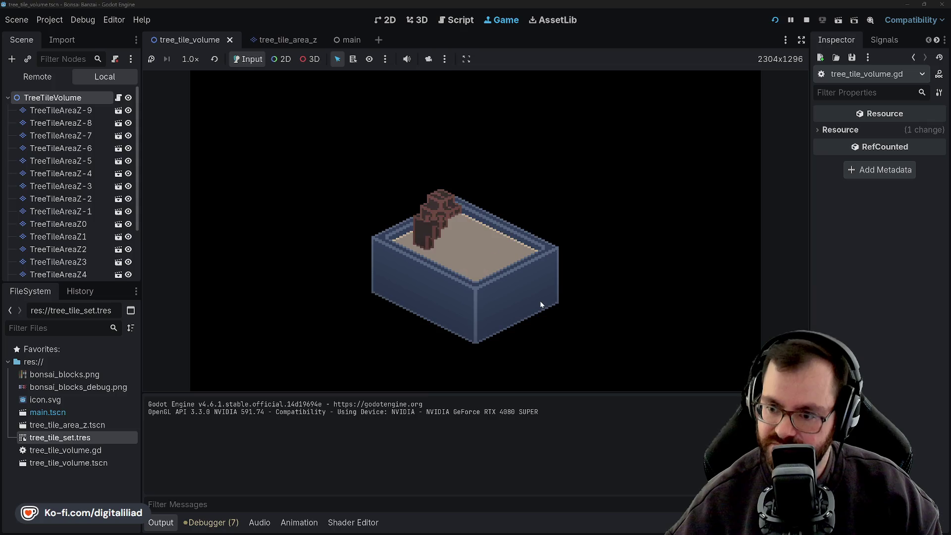
left_click(541, 305)
left_click(541, 304)
left_click(541, 304)
left_click(541, 304)
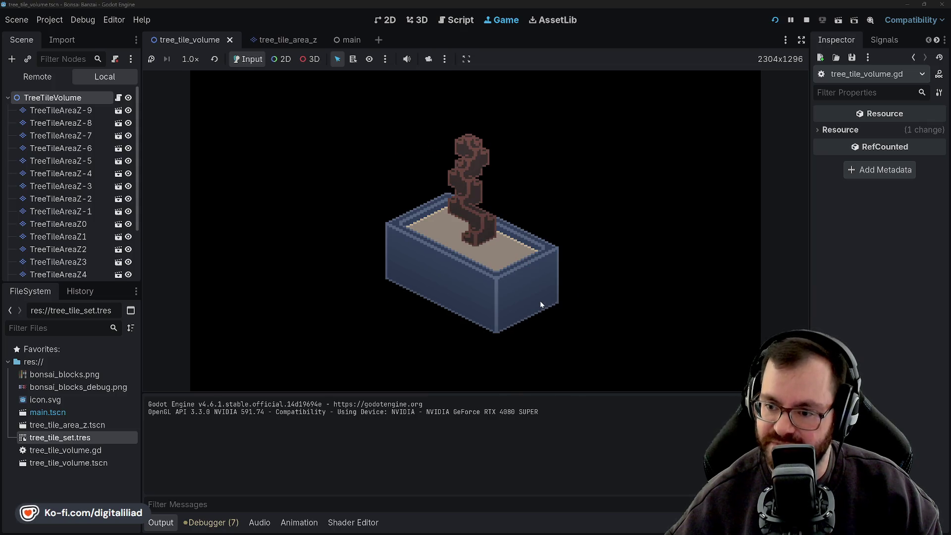
left_click(541, 302)
left_click(539, 300)
left_click(538, 299)
left_click(537, 299)
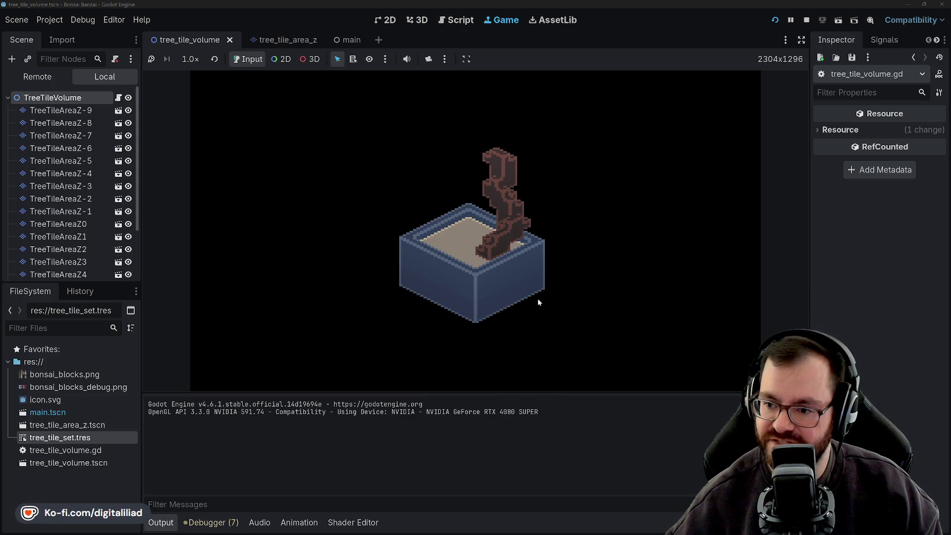
left_click(538, 300)
left_click(538, 299)
left_click(538, 299)
left_click(537, 300)
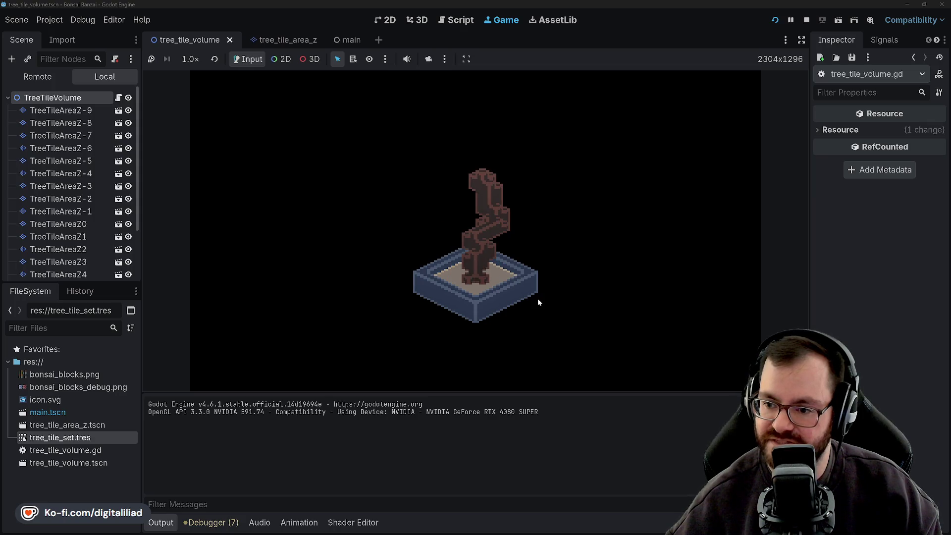
left_click(538, 301)
left_click(538, 301)
left_click(538, 301)
left_click(535, 298)
left_click(533, 296)
left_click(532, 296)
left_click(532, 295)
left_click(532, 295)
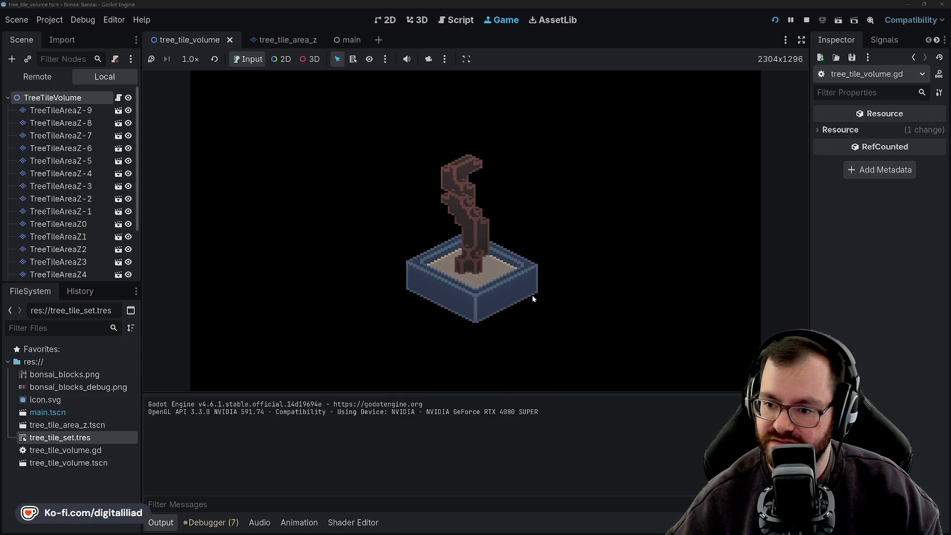
left_click(531, 295)
left_click(531, 294)
left_click(530, 294)
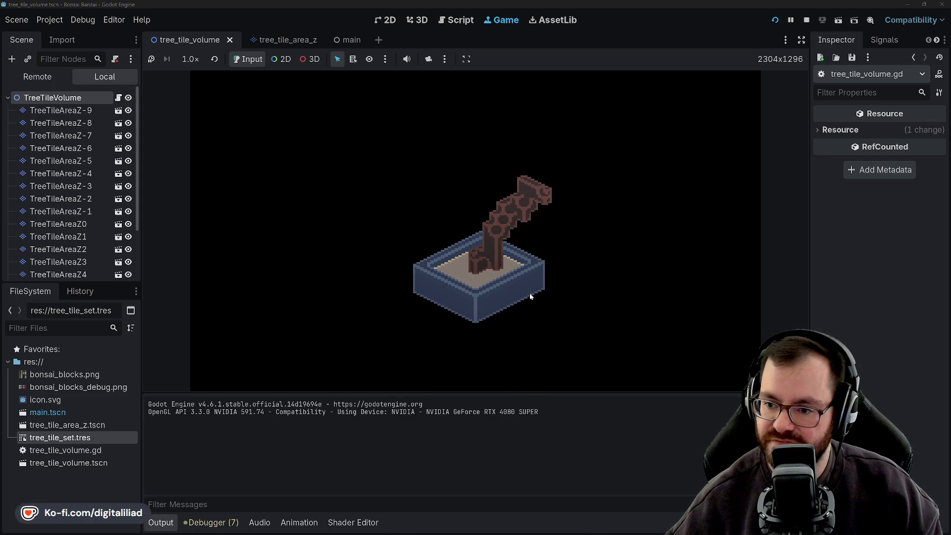
left_click(530, 292)
left_click(530, 294)
left_click(530, 293)
left_click(530, 294)
left_click(530, 294)
left_click(530, 294)
left_click(530, 294)
left_click(530, 294)
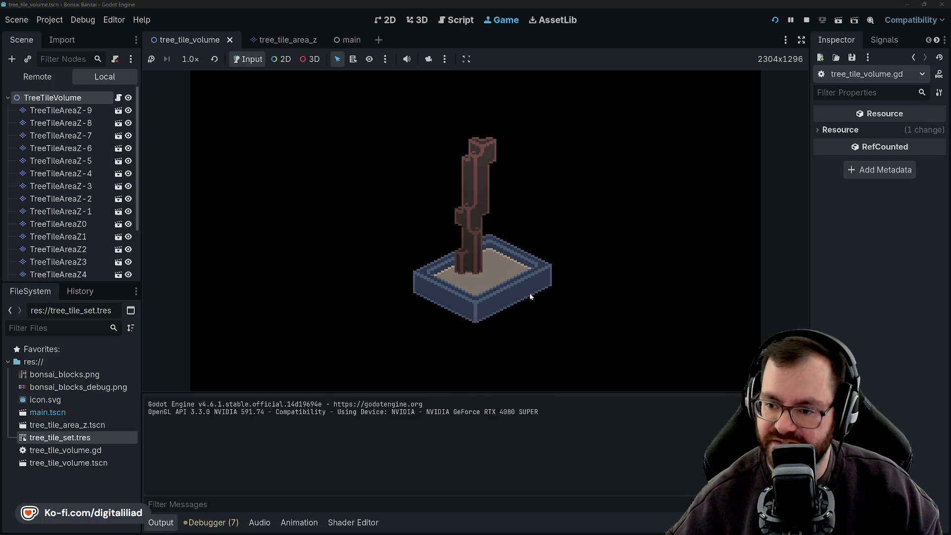
left_click(527, 280)
left_click(527, 280)
left_click(527, 281)
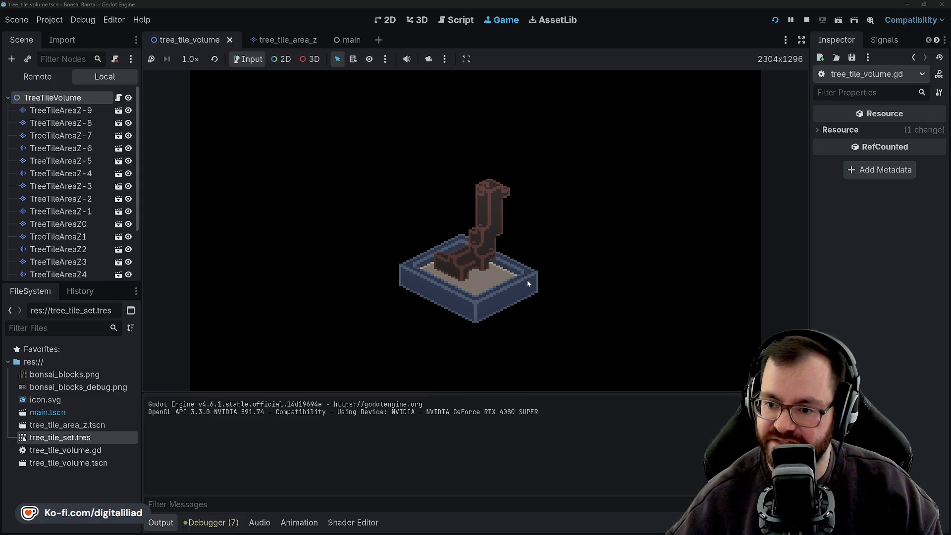
left_click(527, 280)
left_click(523, 278)
left_click(522, 278)
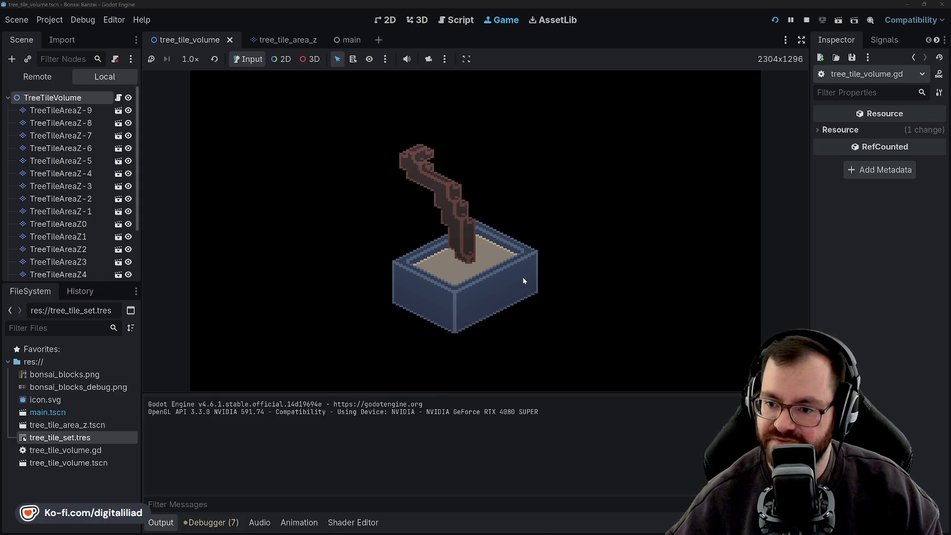
left_click(522, 277)
left_click(522, 277)
left_click(522, 277)
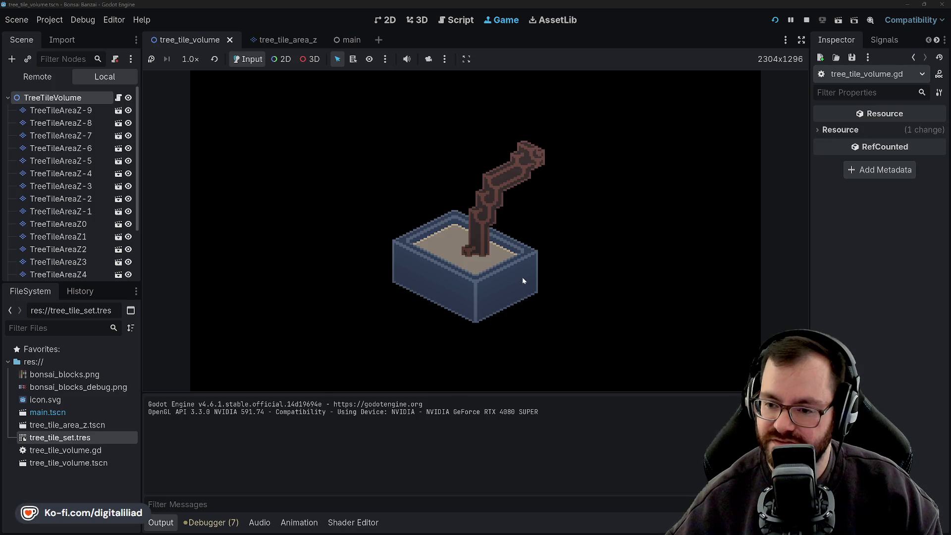
left_click(522, 277)
left_click(521, 279)
left_click(520, 278)
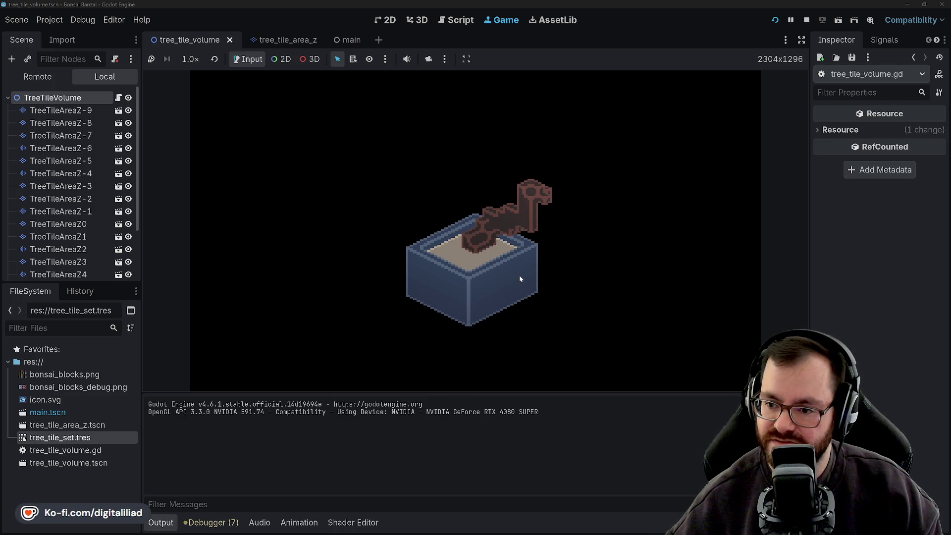
left_click(520, 277)
left_click(519, 277)
left_click(518, 277)
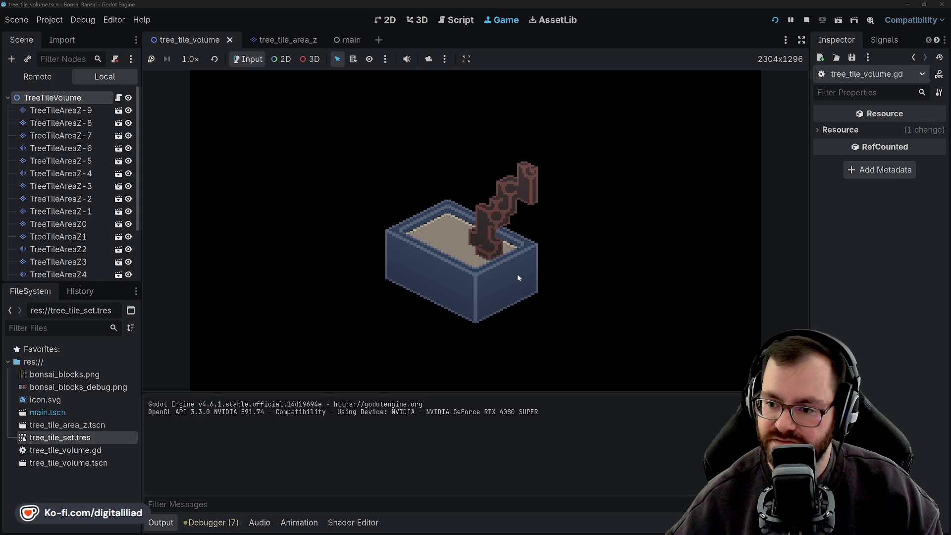
left_click(517, 275)
left_click(507, 159)
left_click(565, 147)
left_click(621, 121)
left_click(632, 132)
left_click(560, 307)
left_click(557, 307)
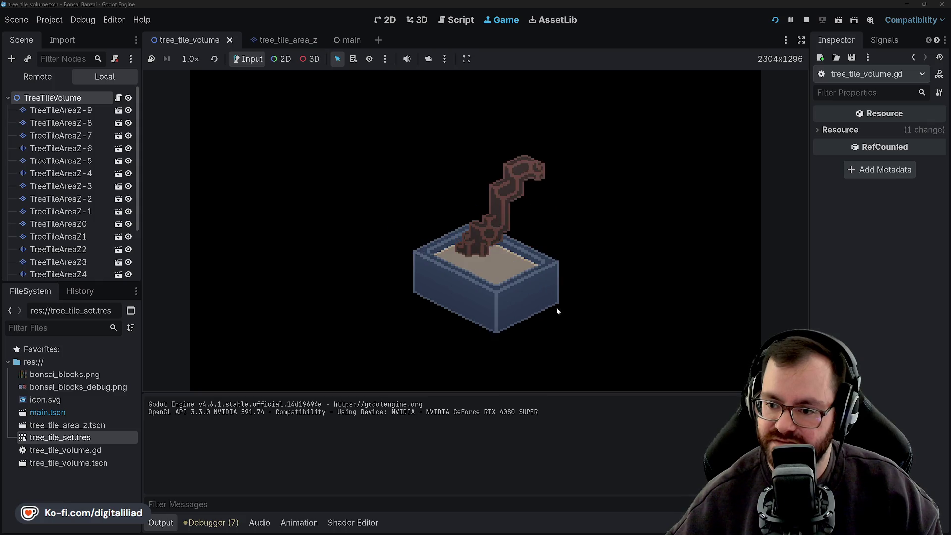
left_click(555, 306)
left_click(554, 305)
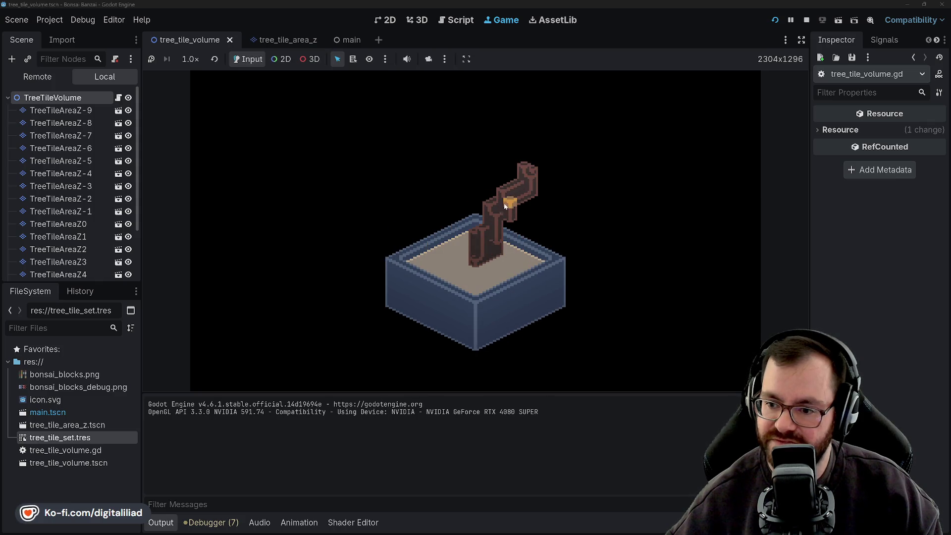
left_click(494, 267)
left_click(492, 266)
left_click(480, 252)
left_click(481, 251)
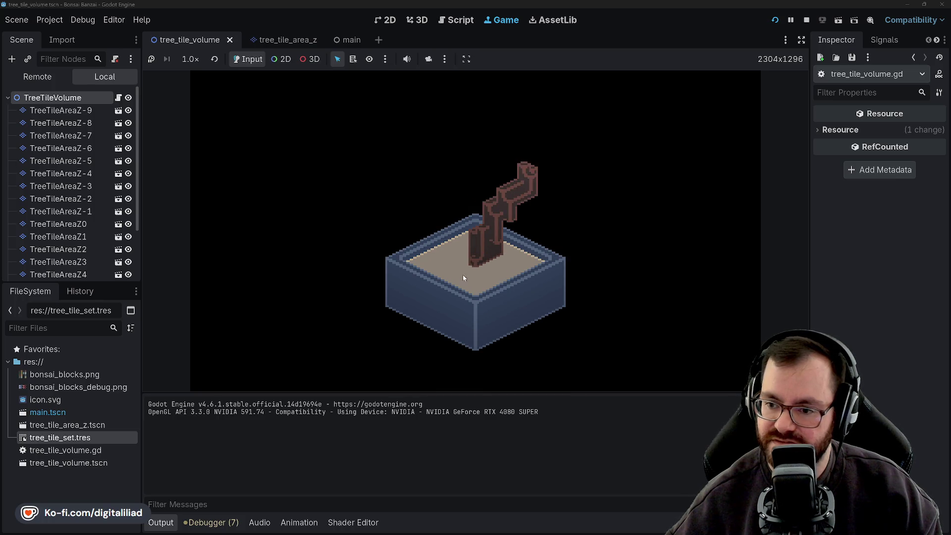
left_click(489, 314)
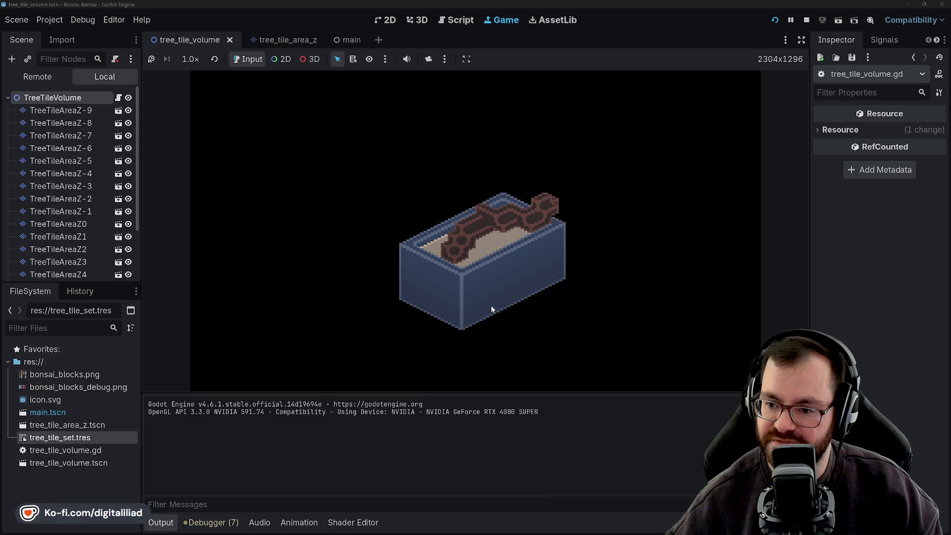
left_click(491, 312)
left_click(492, 312)
left_click(491, 309)
left_click(490, 308)
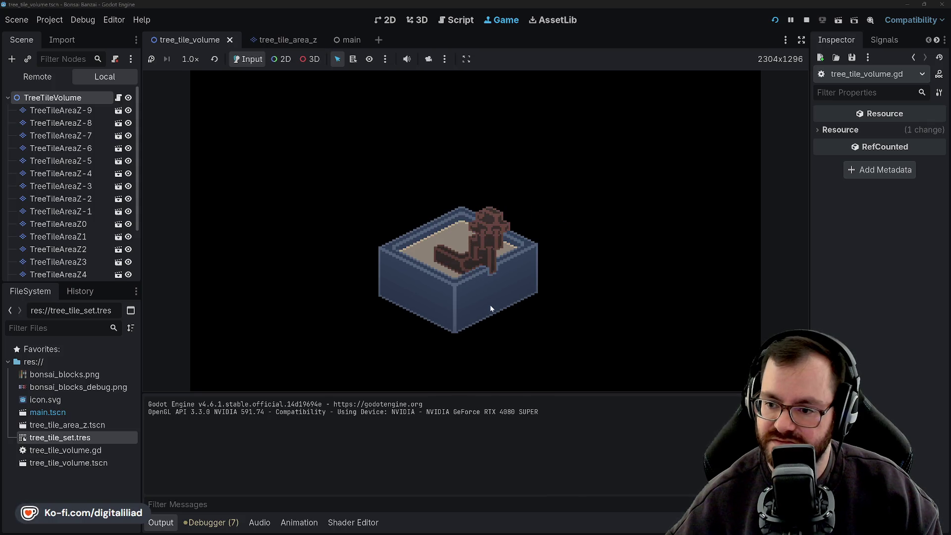
left_click(490, 308)
left_click(489, 307)
left_click(488, 307)
left_click(489, 306)
left_click(489, 307)
left_click(489, 306)
left_click(489, 307)
left_click(489, 307)
left_click(488, 306)
left_click(488, 306)
left_click(488, 306)
left_click(488, 304)
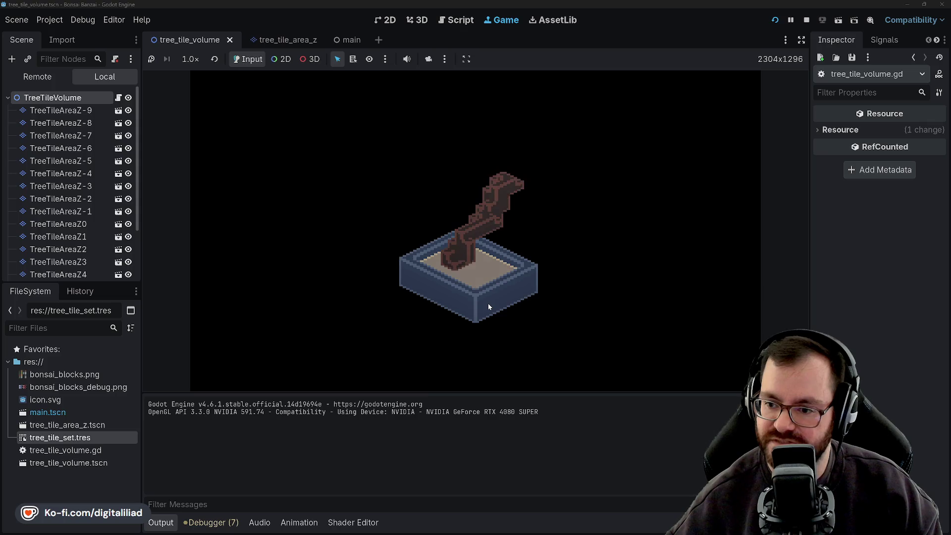
left_click(488, 304)
left_click(486, 303)
left_click(486, 301)
left_click(487, 302)
left_click(486, 302)
left_click(487, 301)
left_click(486, 301)
left_click(486, 301)
left_click(486, 301)
left_click(486, 301)
left_click(486, 301)
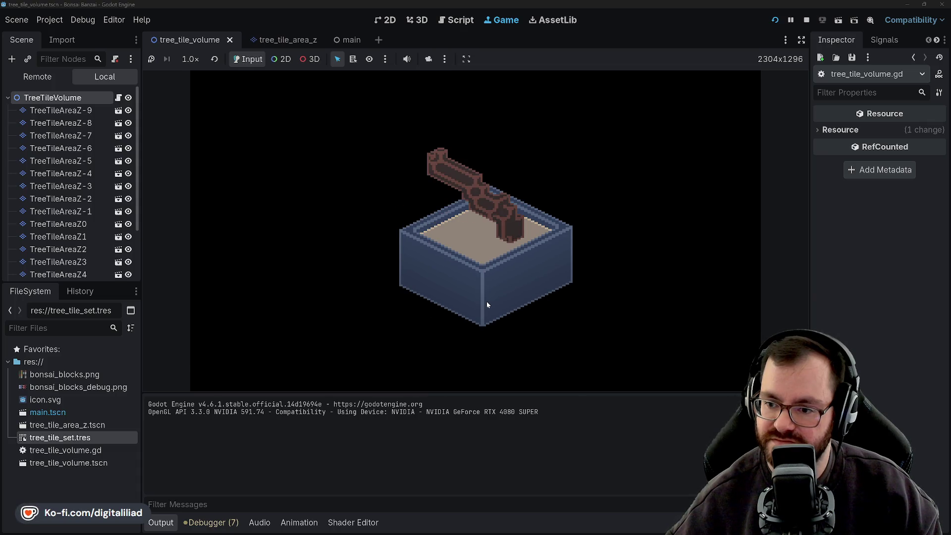
left_click(486, 301)
left_click(486, 301)
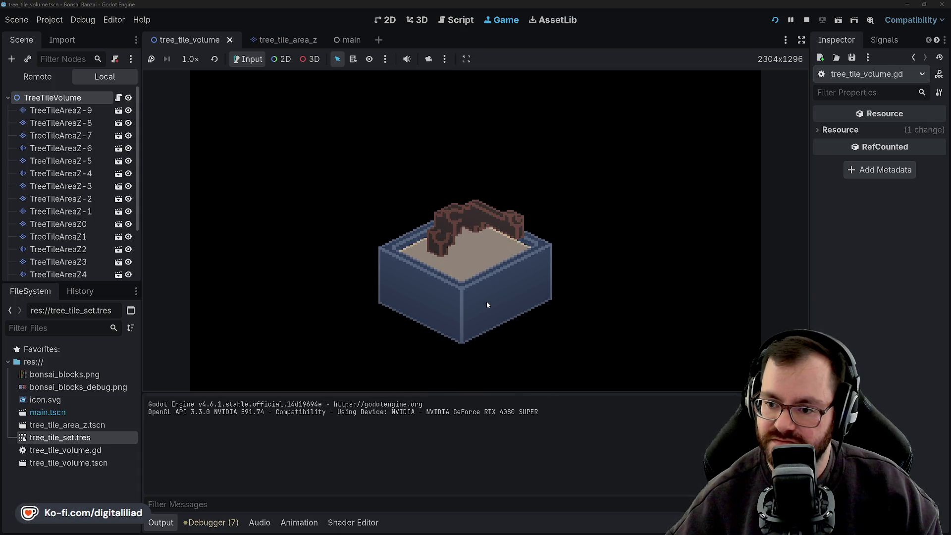
left_click(486, 301)
left_click(486, 300)
left_click(485, 300)
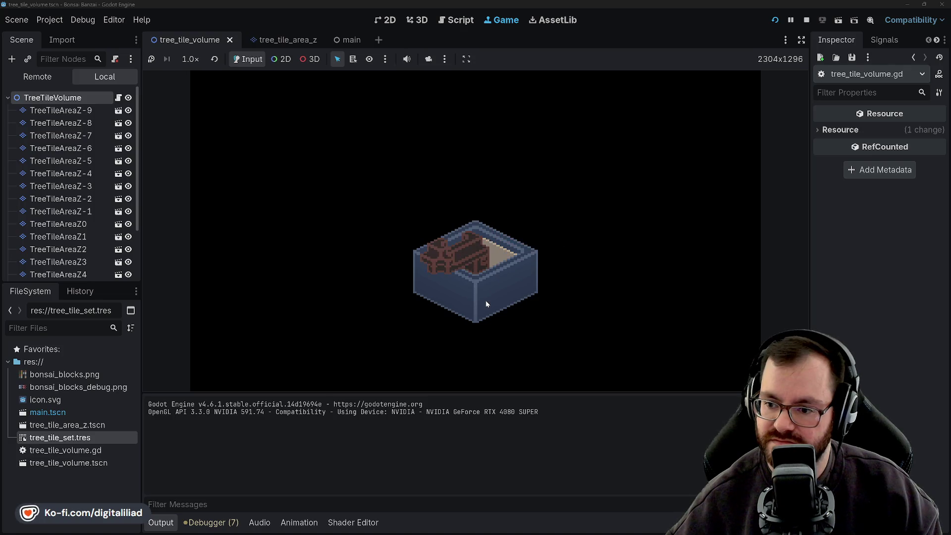
left_click(486, 300)
left_click(486, 300)
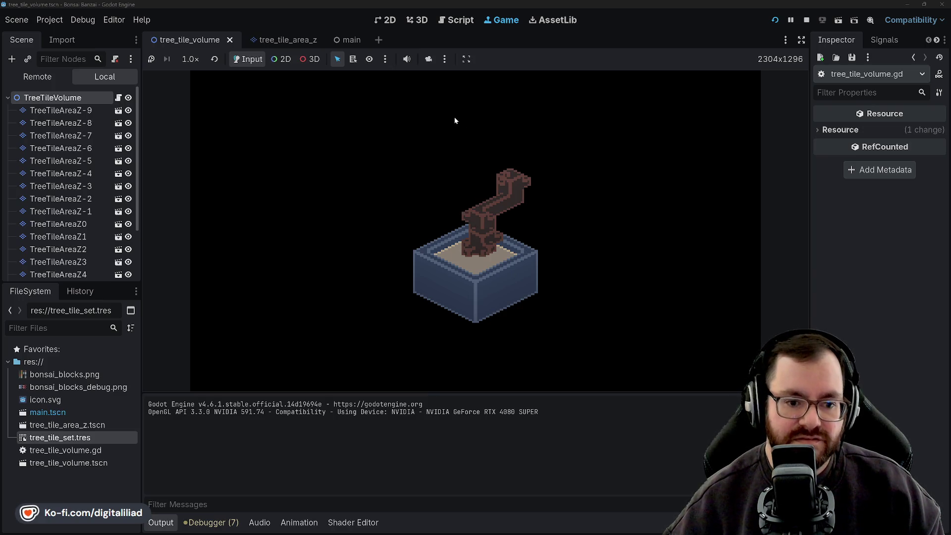
left_click(806, 20)
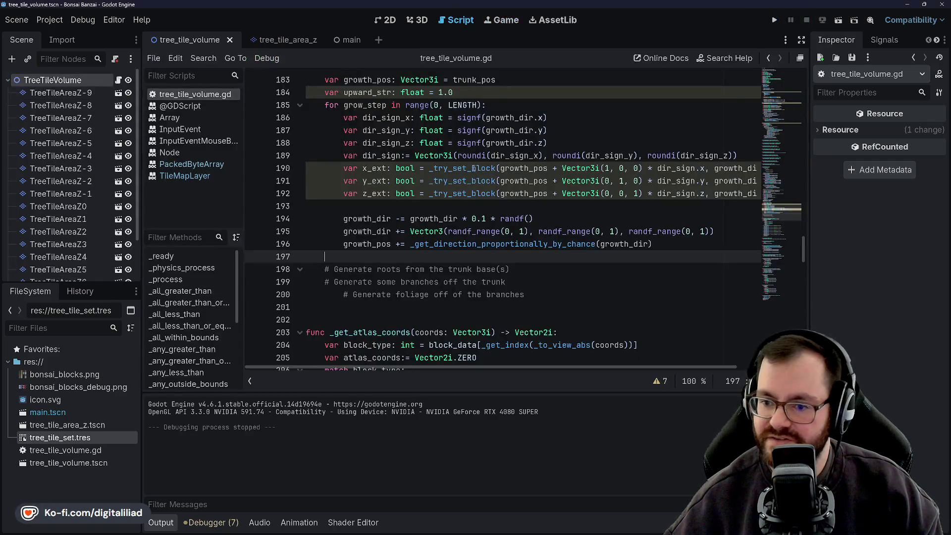
Step: Back in tree_tile_volume.gd, select the _get_direction_proportionally_by_chance call on line 196
left_click(549, 216)
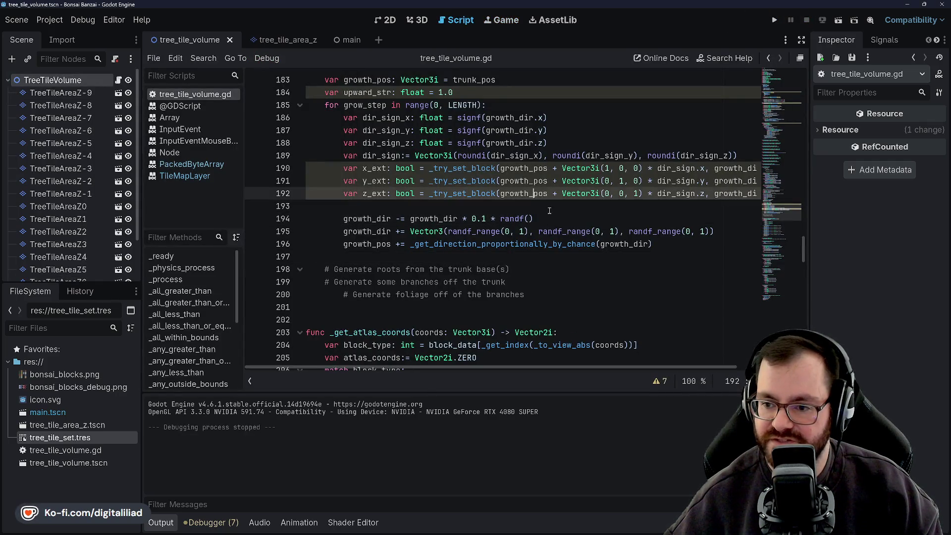
left_click(459, 218)
key("Up")
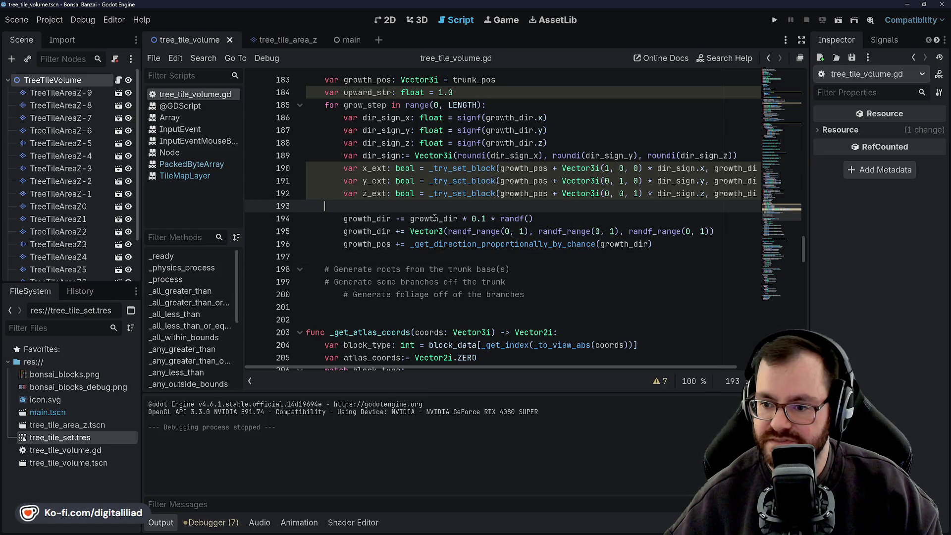
double_click(468, 245)
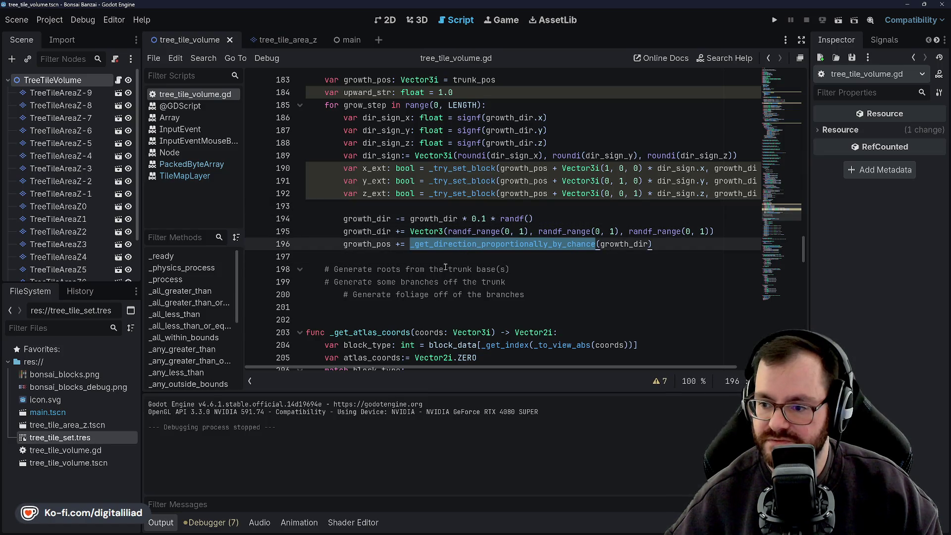
Step: Jump to the _get_direction_proportionally_by_chance definition and place the caret on blank line 239
scroll(445, 268, "down", 4)
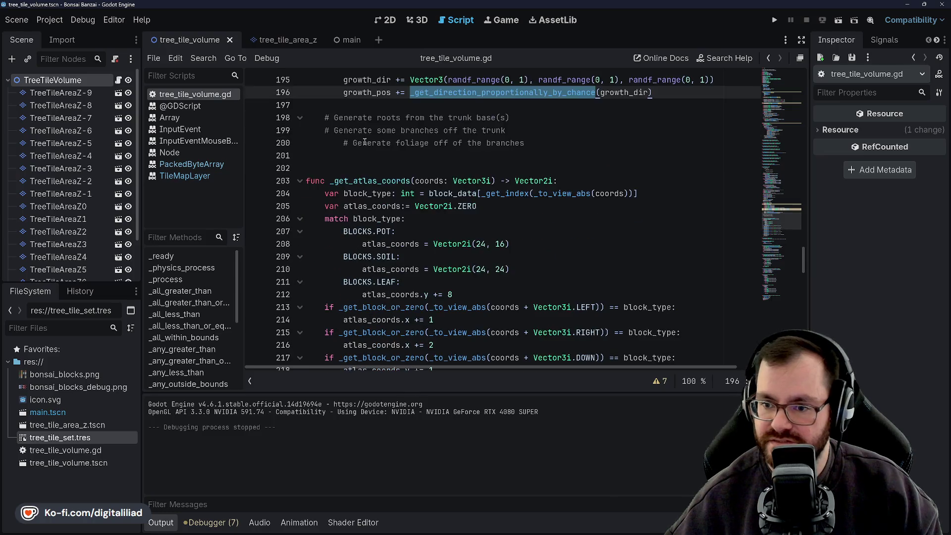
scroll(365, 142, "up", 2)
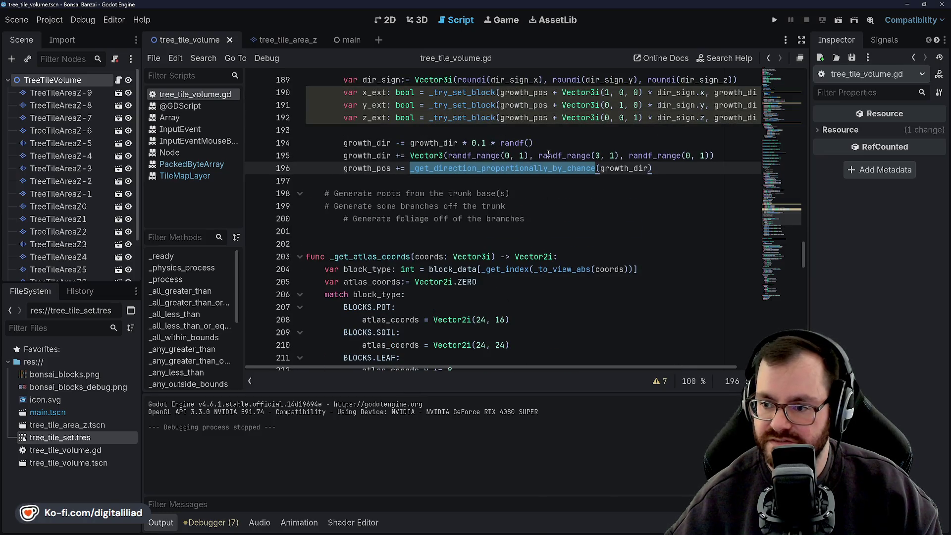
scroll(491, 190, "up", 4)
scroll(419, 226, "down", 1)
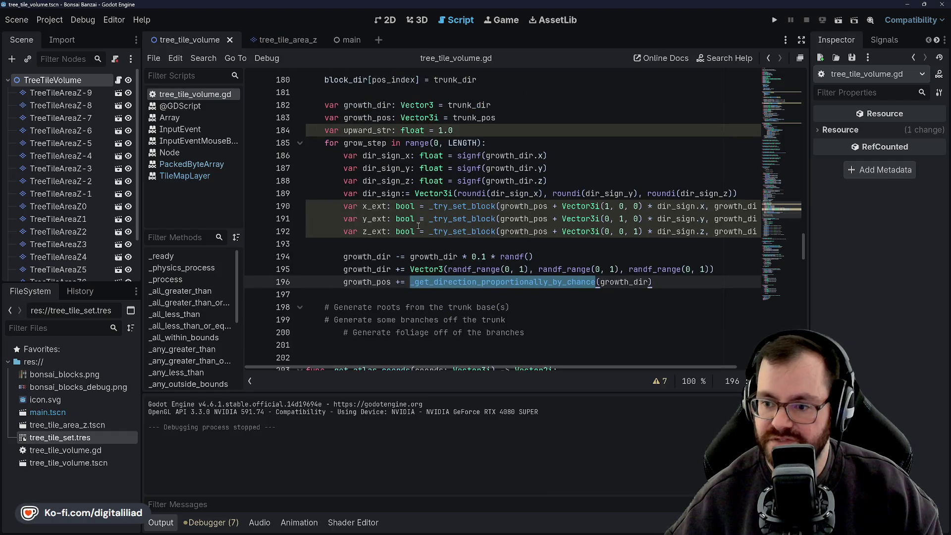
scroll(394, 155, "up", 6)
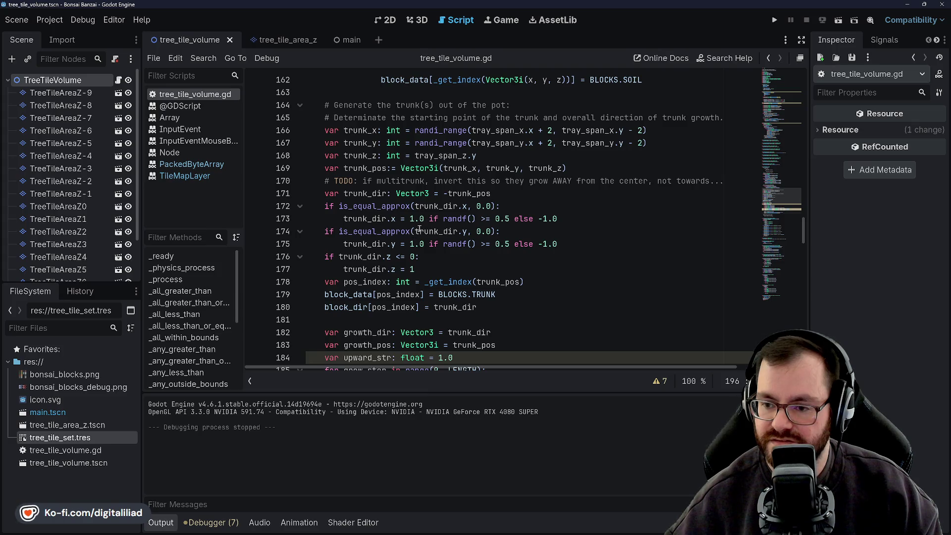
scroll(411, 249, "down", 9)
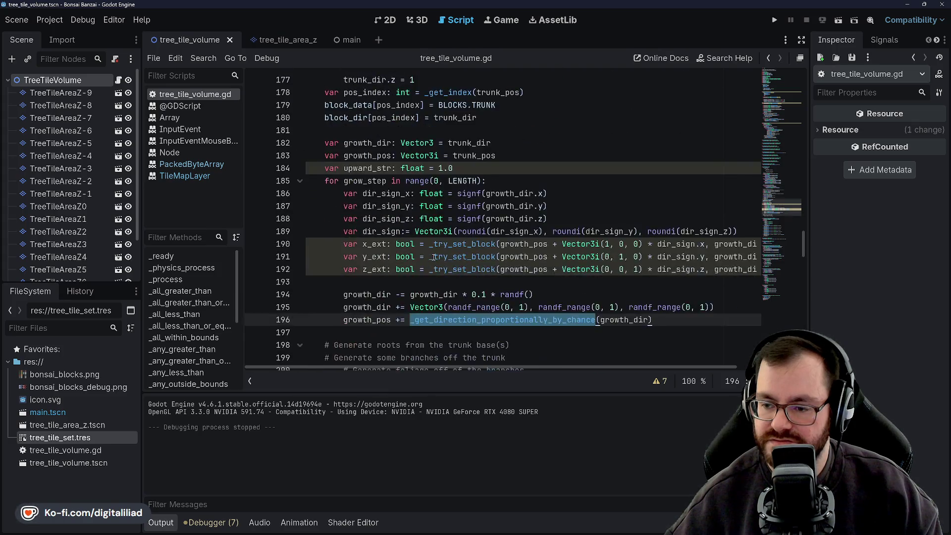
scroll(418, 248, "up", 4)
scroll(423, 247, "down", 3)
scroll(423, 247, "down", 7)
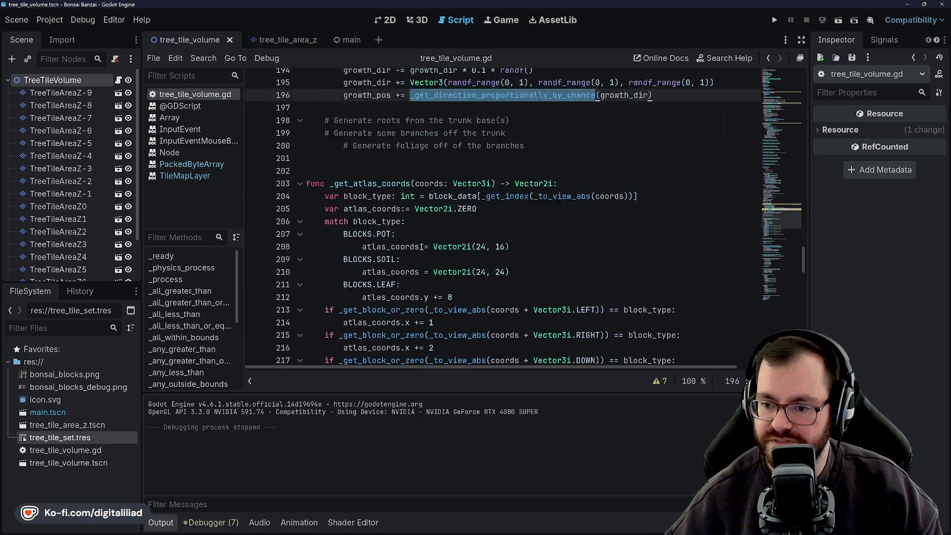
scroll(374, 180, "up", 3)
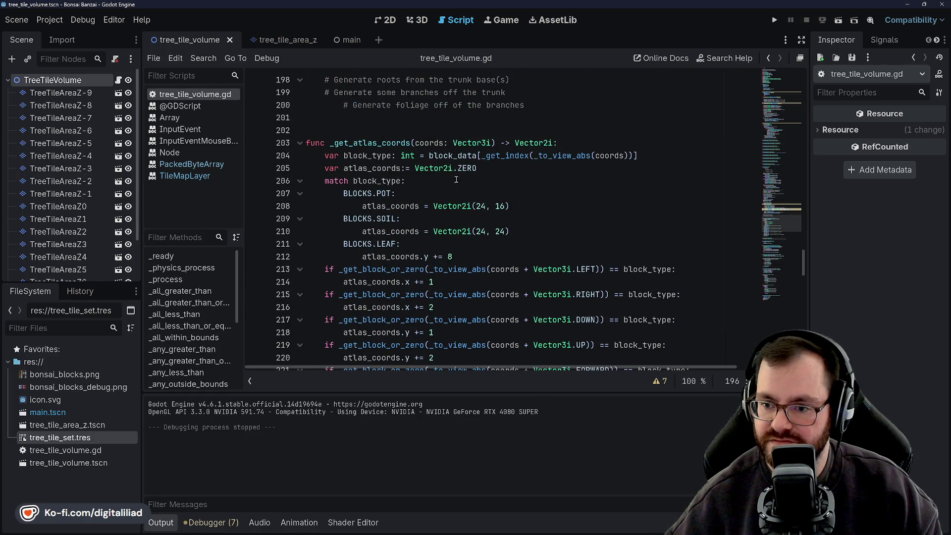
scroll(445, 198, "down", 3)
scroll(430, 225, "up", 6)
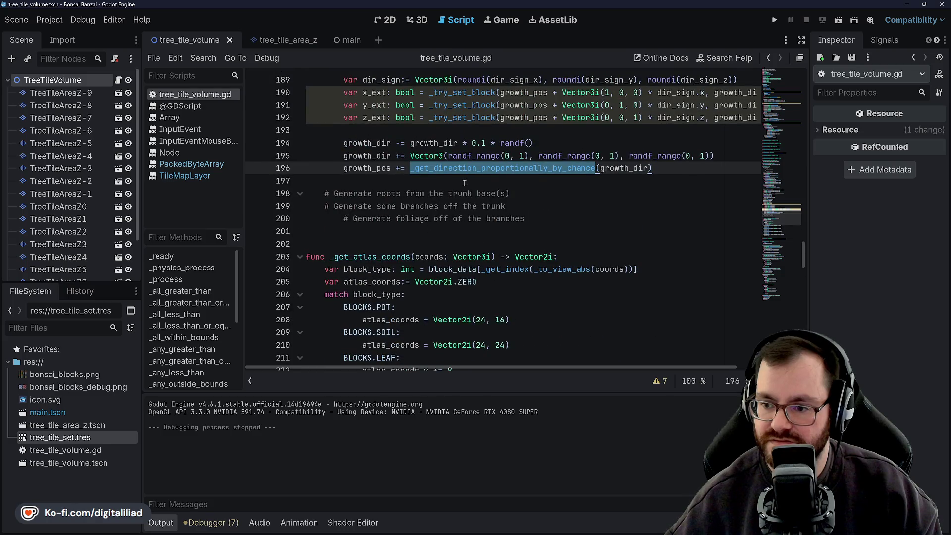
left_click(466, 171, "ctrl")
left_click(383, 206)
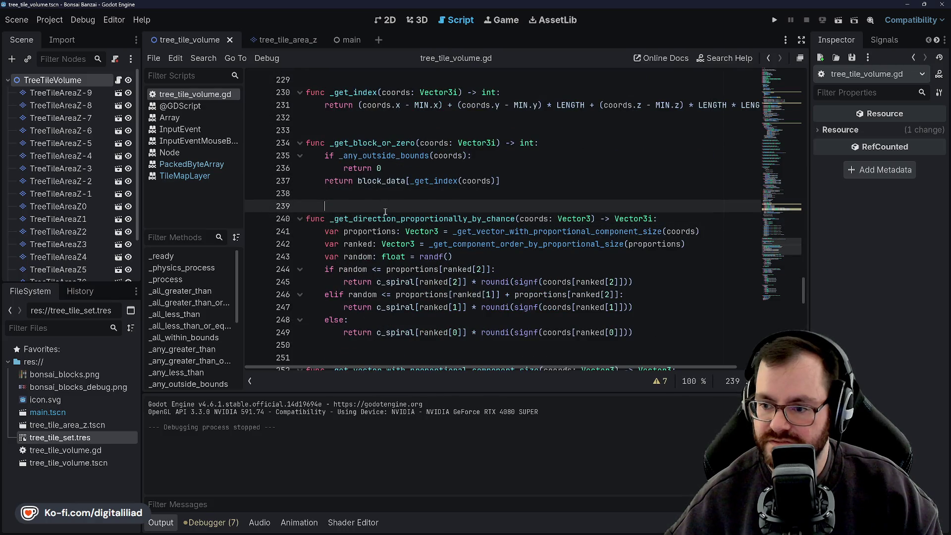
Step: Highlight coords and select the _get_vector_with_proportional_component_size and _get_component_order_by_proportional_size calls
double_click(527, 219)
scroll(471, 198, "up", 6)
scroll(422, 172, "down", 7)
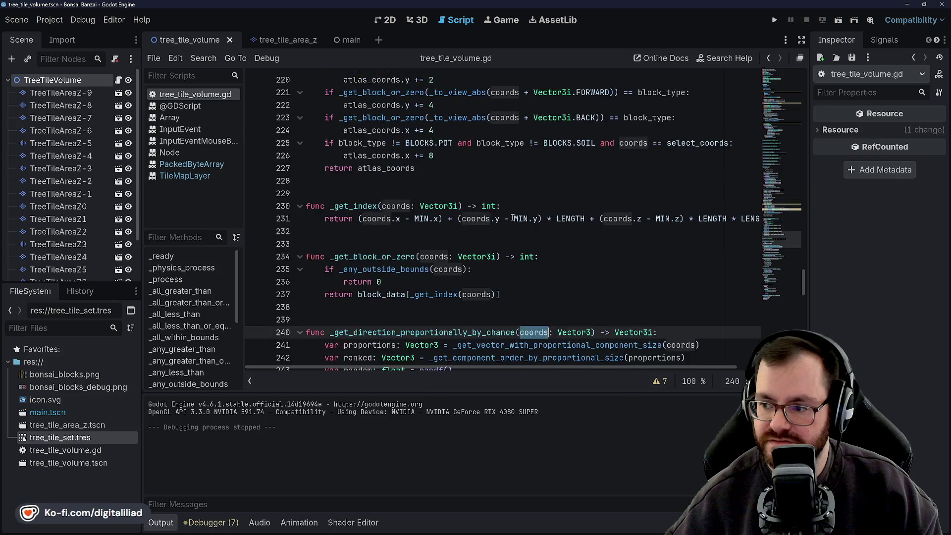
left_click(371, 193)
double_click(505, 194)
left_click(448, 218)
double_click(502, 206)
scroll(499, 228, "down", 4)
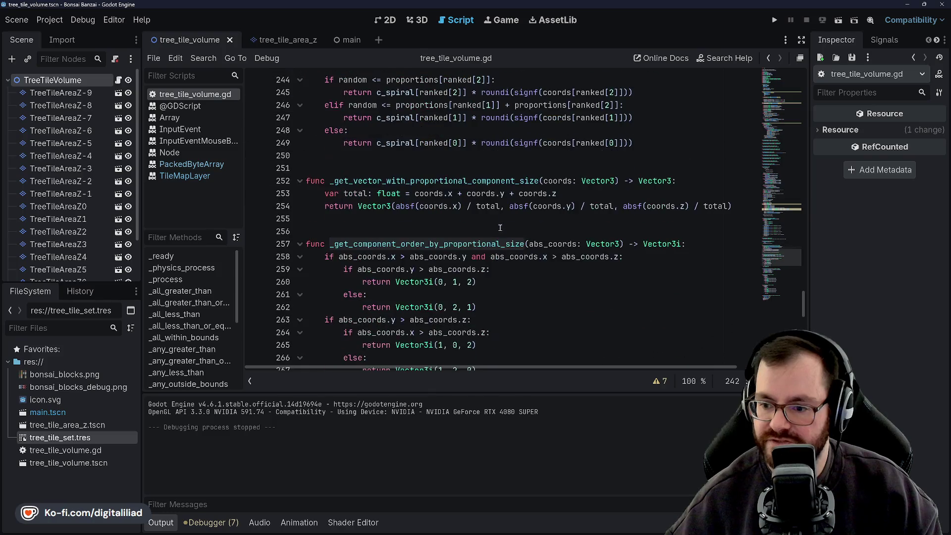
scroll(422, 227, "down", 1)
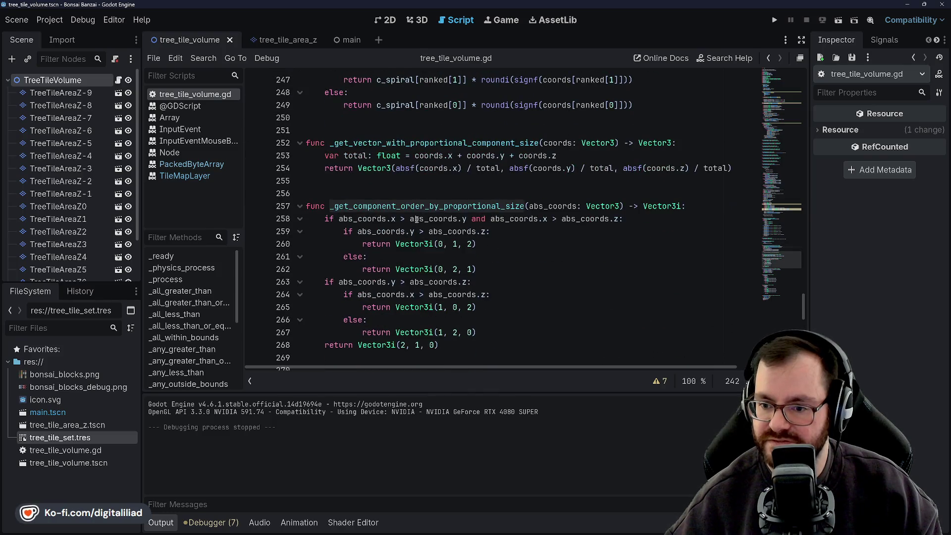
Step: Locate the _get_component_order_by_proportional_size function name at line 257
double_click(464, 203)
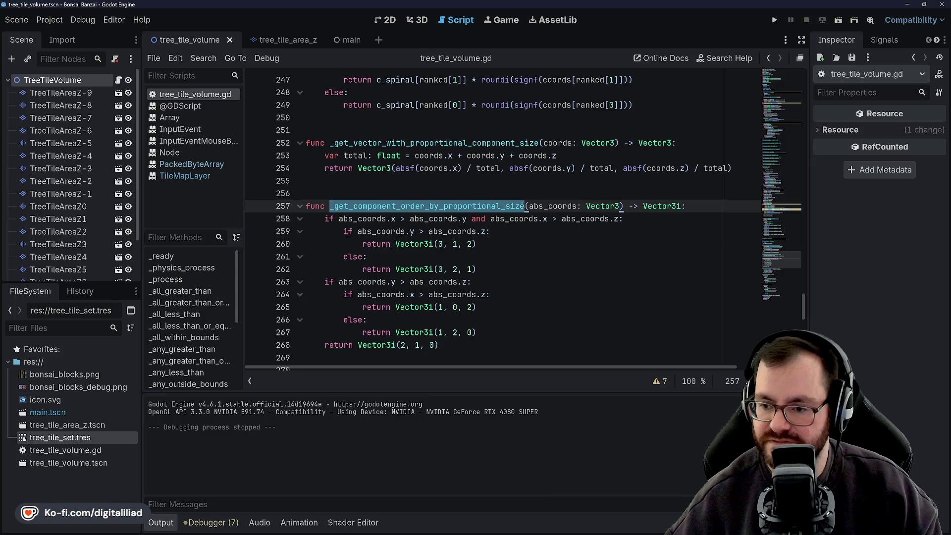
scroll(543, 221, "up", 2)
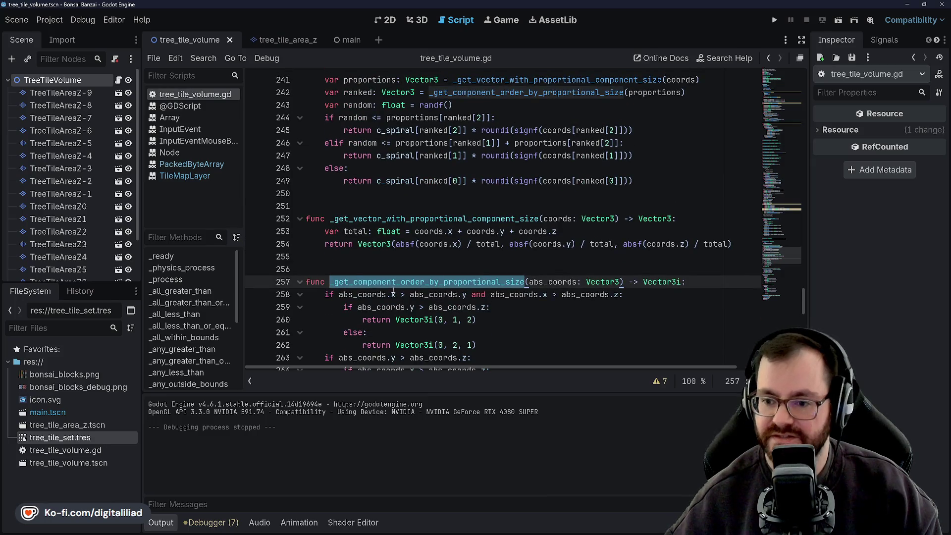
scroll(505, 184, "up", 2)
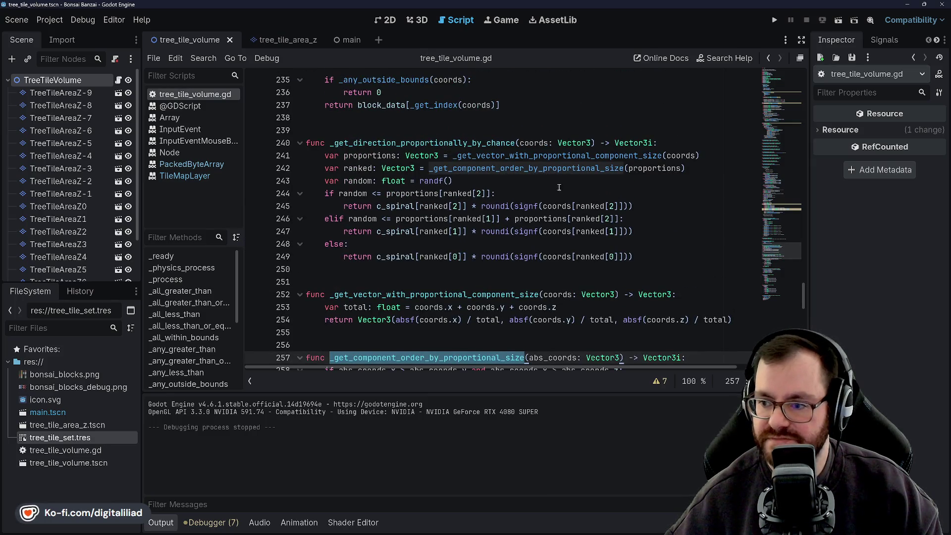
scroll(520, 294, "down", 1)
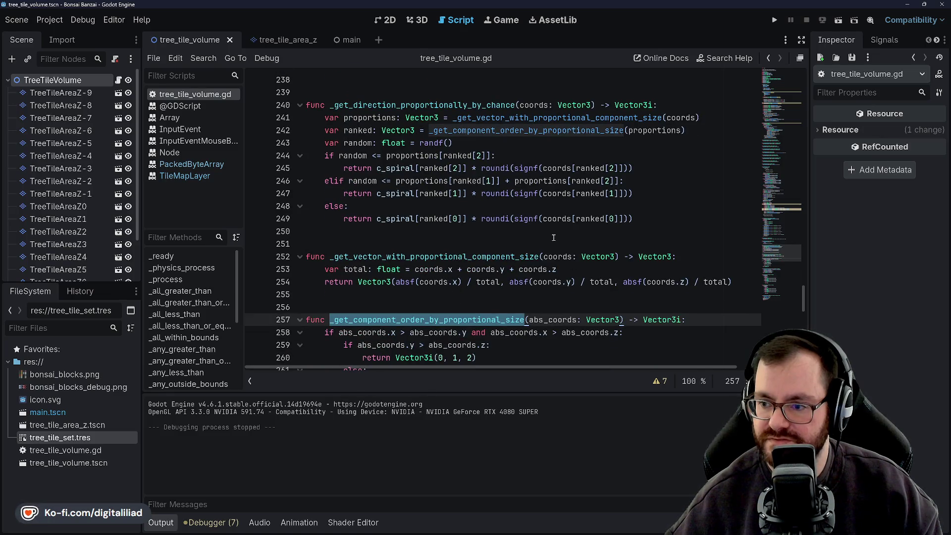
left_click(452, 205)
scroll(451, 206, "down", 2)
scroll(450, 207, "down", 2)
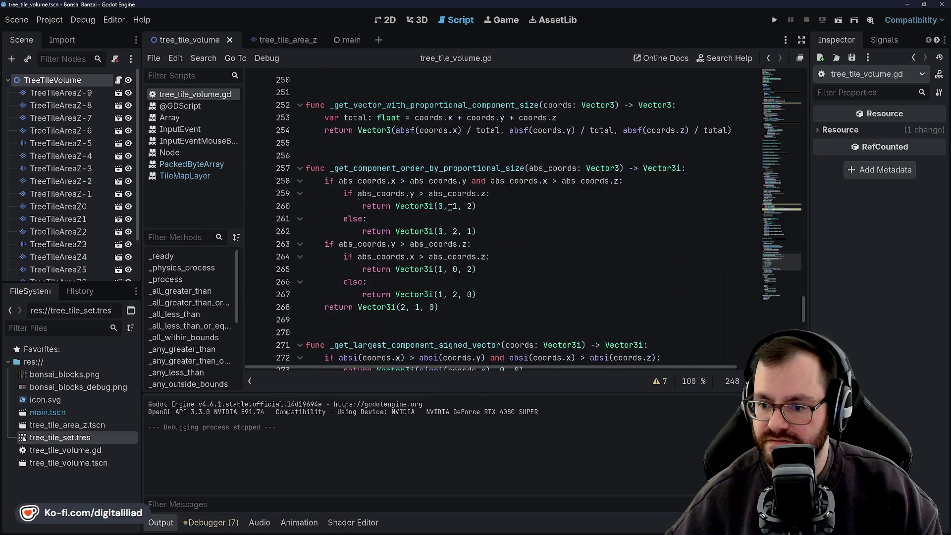
double_click(495, 168)
scroll(546, 158, "up", 4)
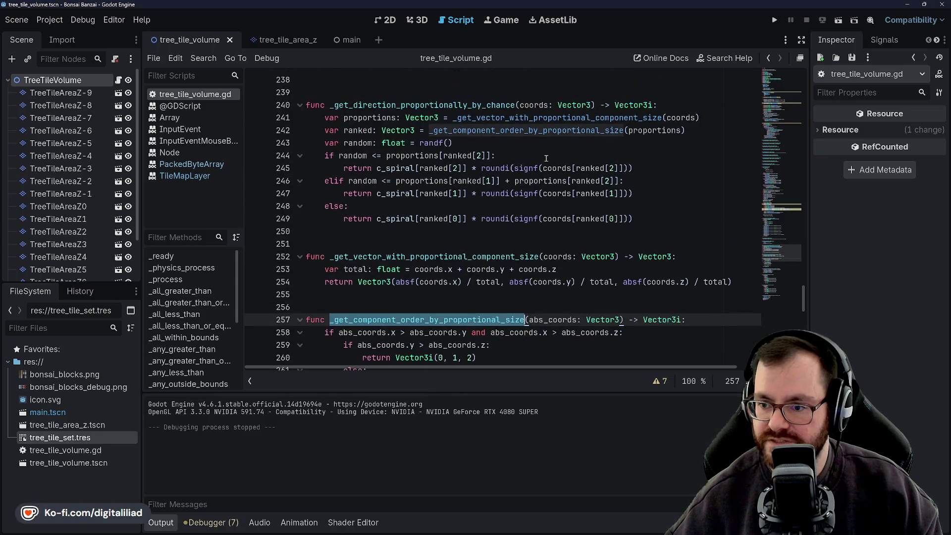
Step: Go to the function's definition and delete the abs_ prefix from its abs_coords parameter
left_click(521, 144)
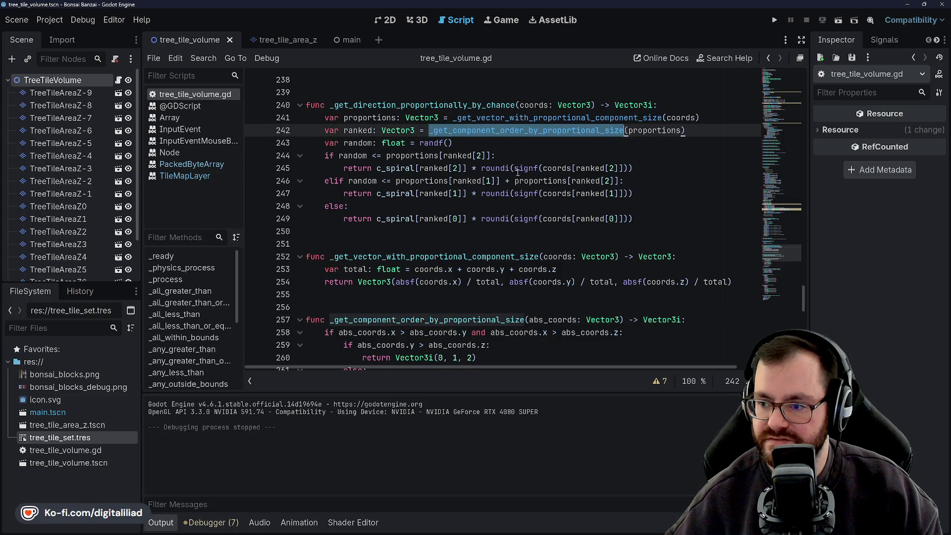
left_click(513, 131, "ctrl")
left_click_drag(547, 168, 529, 168)
key("BackSpace")
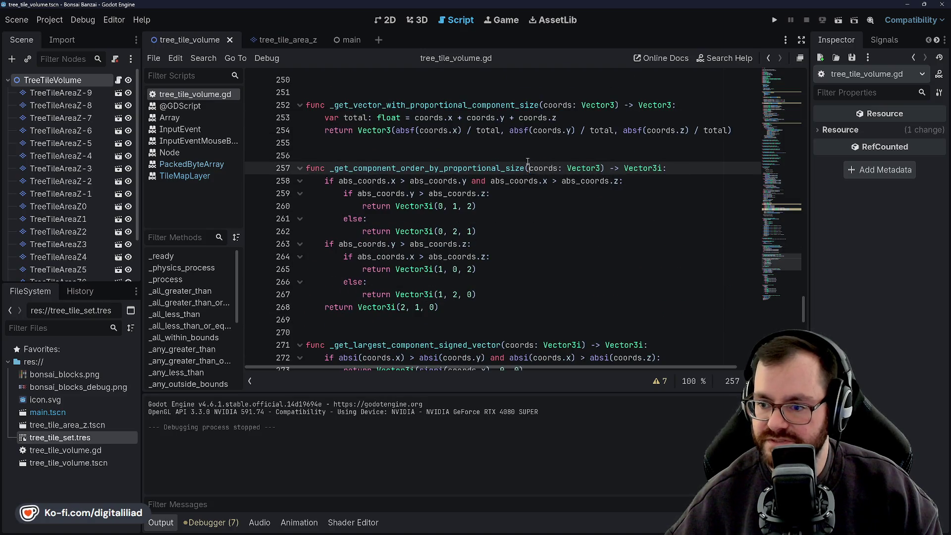
Step: On line 258, replace abs_coords.x and abs_coords.y with absf(coords.x) and absf(coords.y)
key("Up")
left_click(355, 181)
key("BackSpace")
key("BackSpace")
key("BackSpace")
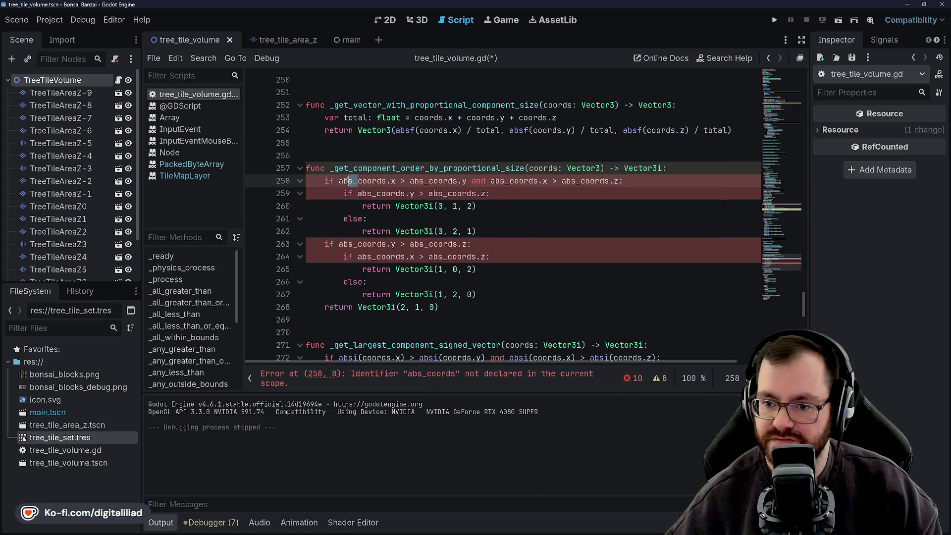
type("asf")
key("BackSpace")
key("BackSpace")
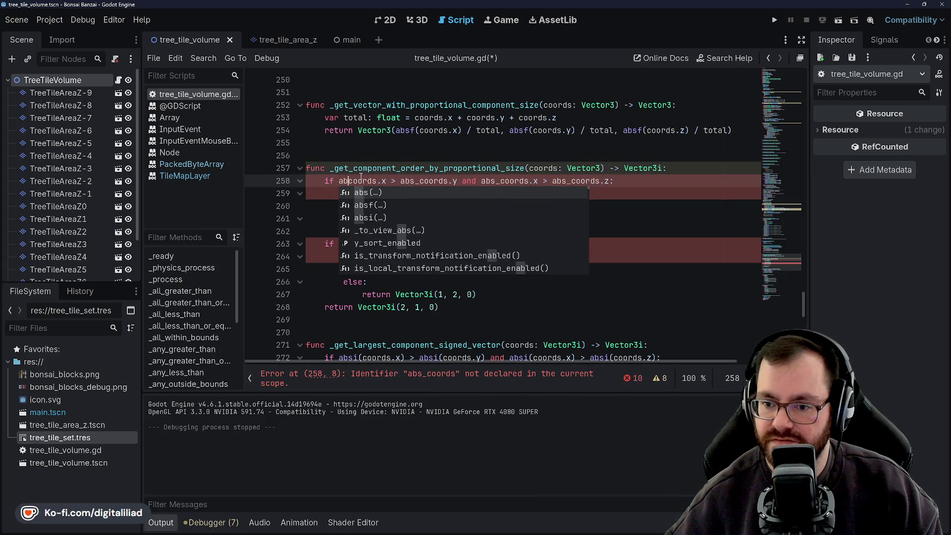
type("bsf(")
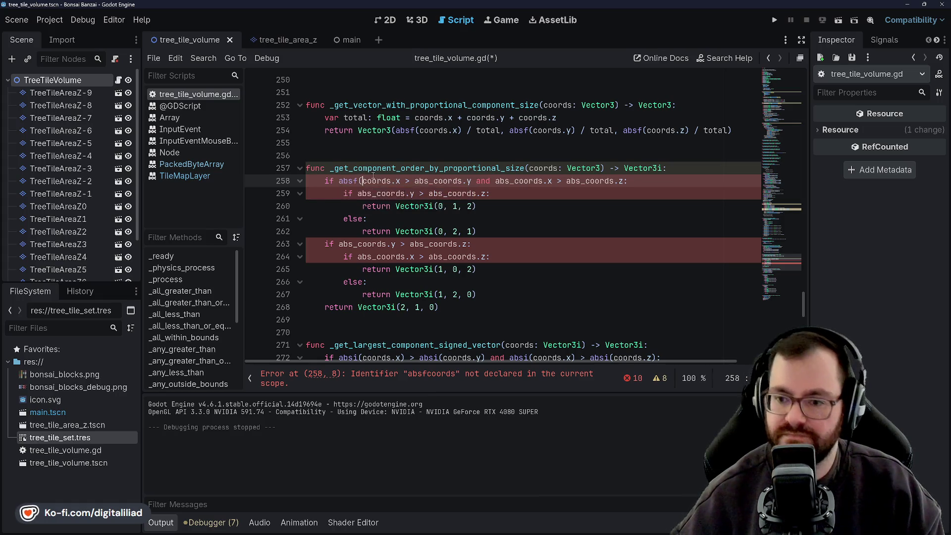
key("Right")
key("Right")
key("Right")
type(")")
key("Right")
key("Right")
key("Right")
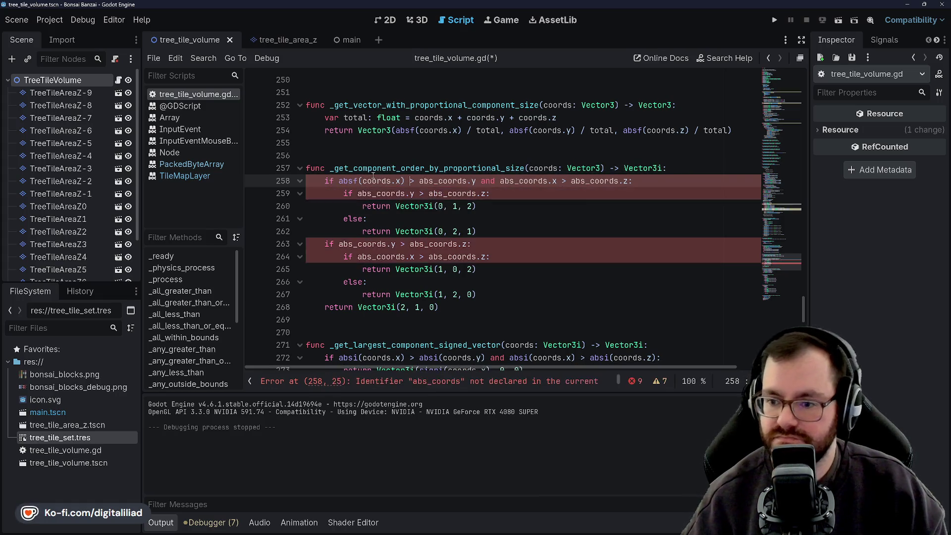
key("Right")
key("Right")
key("Right")
key("BackSpace")
type("f(")
key("Right")
key("Right")
key("Right")
type(")")
Step: Finish line 258's second comparison using absf(coords.x) and absf(coords.z)
key("Right")
key("Right")
key("Right")
key("Right")
key("Right")
key("Right")
key("BackSpace")
type("f(")
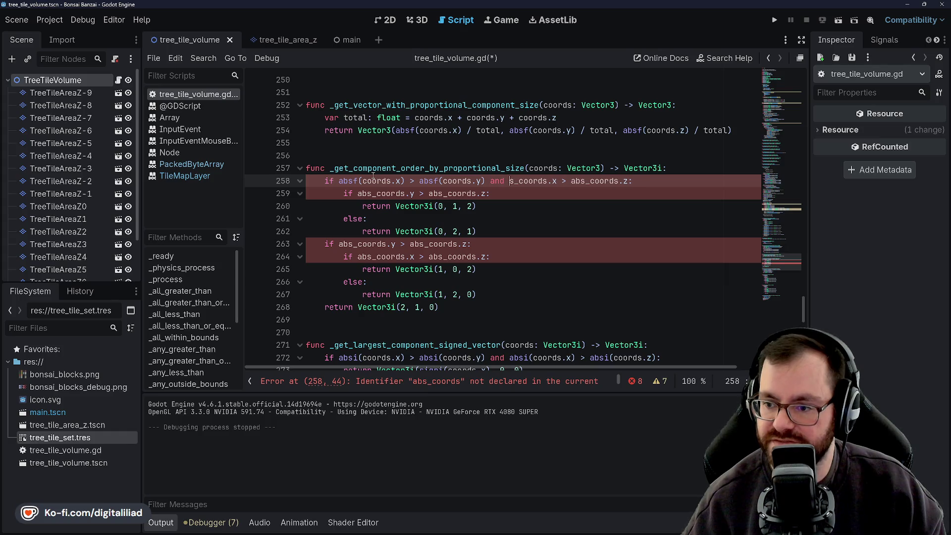
key("Right")
key("Right")
key("Right")
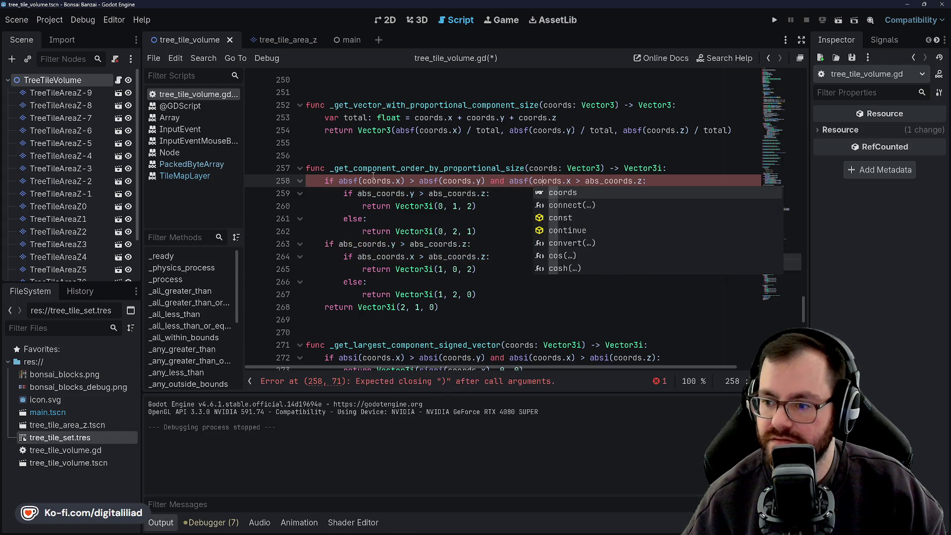
type(")")
key("Right")
type("absf")
key("Delete")
key("Delete")
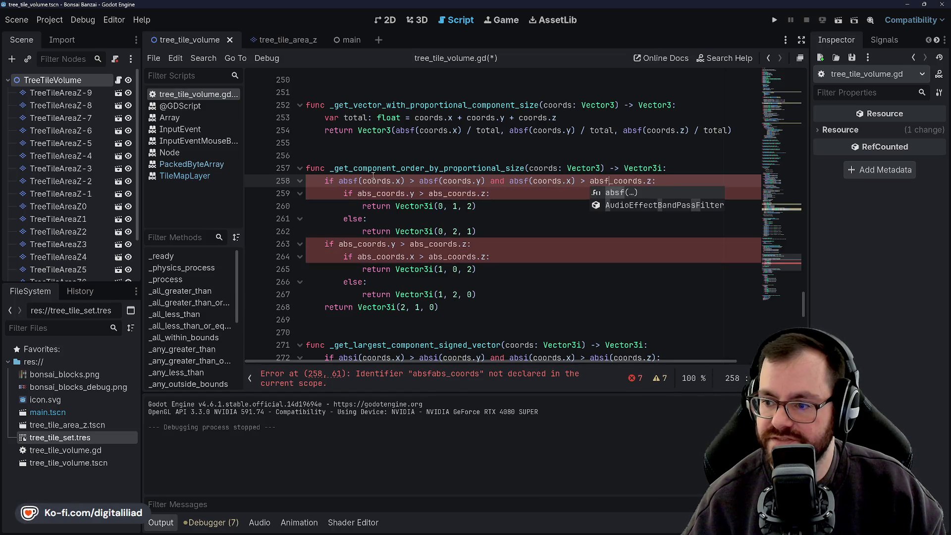
key("Delete")
type("(")
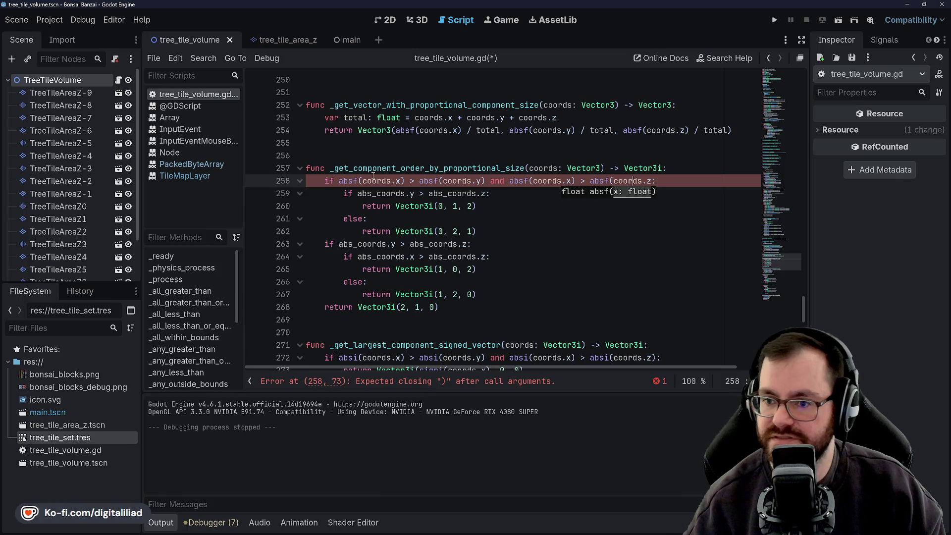
scroll(373, 175, "up", 2)
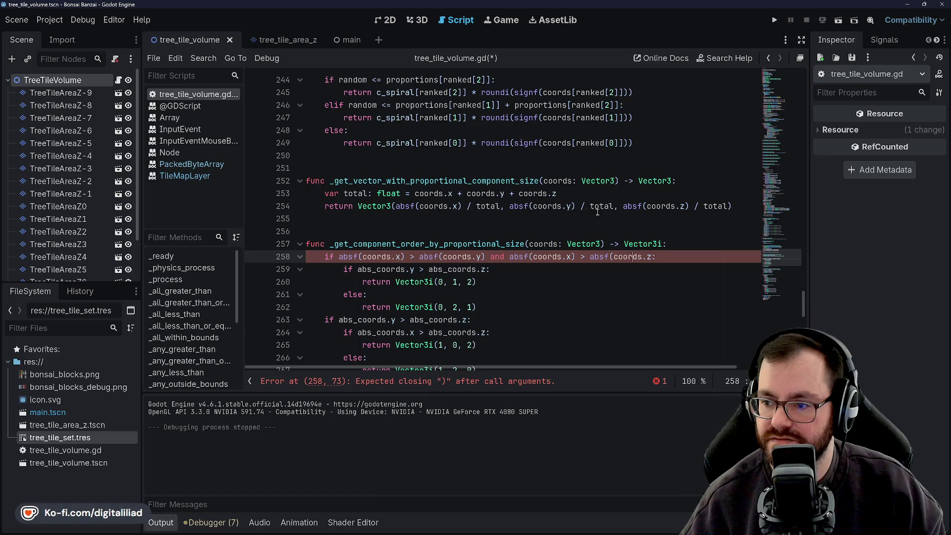
scroll(517, 228, "up", 2)
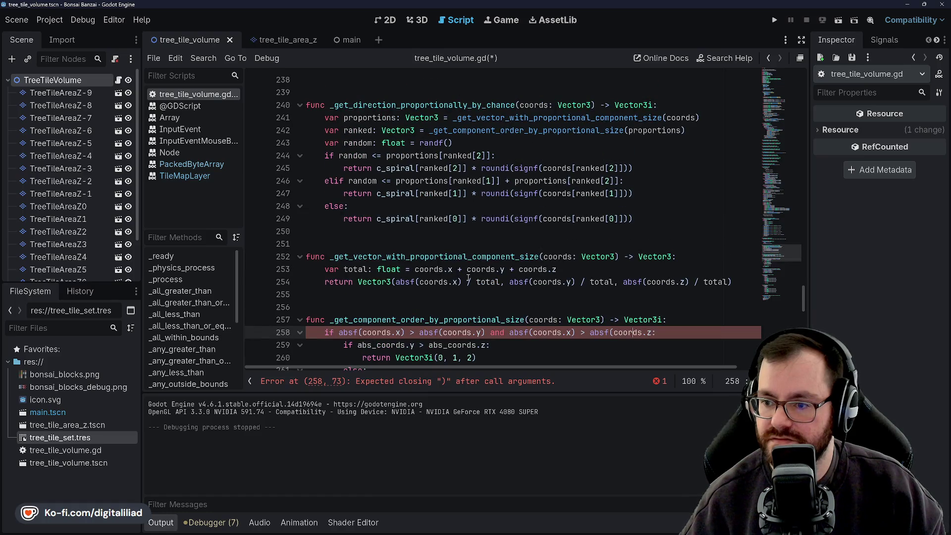
scroll(469, 277, "up", 1)
scroll(468, 278, "down", 3)
mouse_move(532, 115)
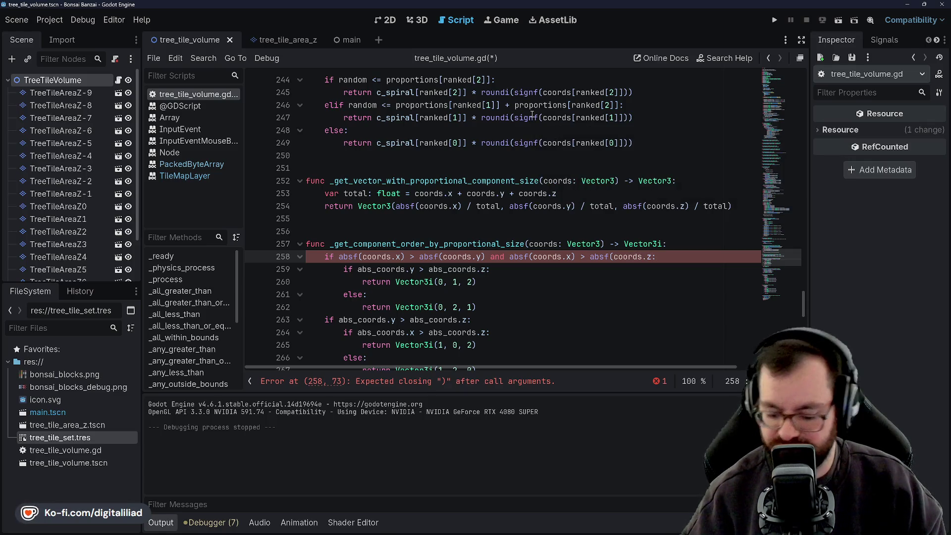
type(")")
Step: Change line 259's abs_coords.y and abs_coords.z to absf(coords.y) and absf(coords.z), then save
left_click(394, 193)
scroll(395, 269, "down", 1)
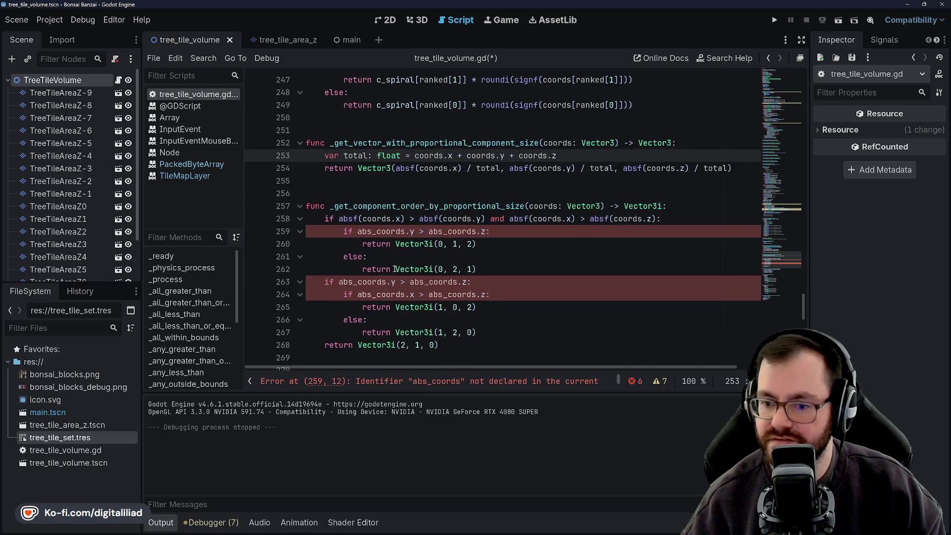
left_click(376, 231)
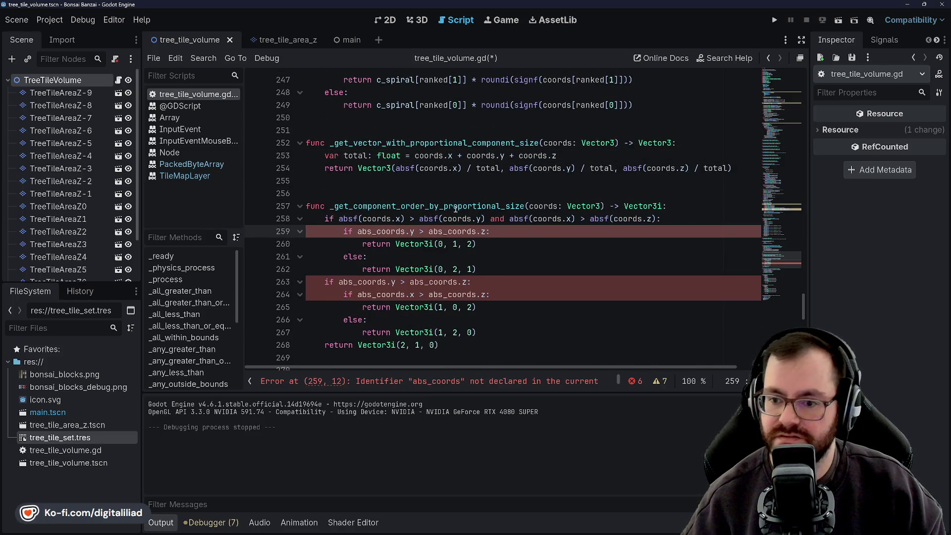
key("BackSpace")
type("f(")
key("Right")
key("Right")
key("Right")
type(")")
key("Right")
key("Right")
key("Right")
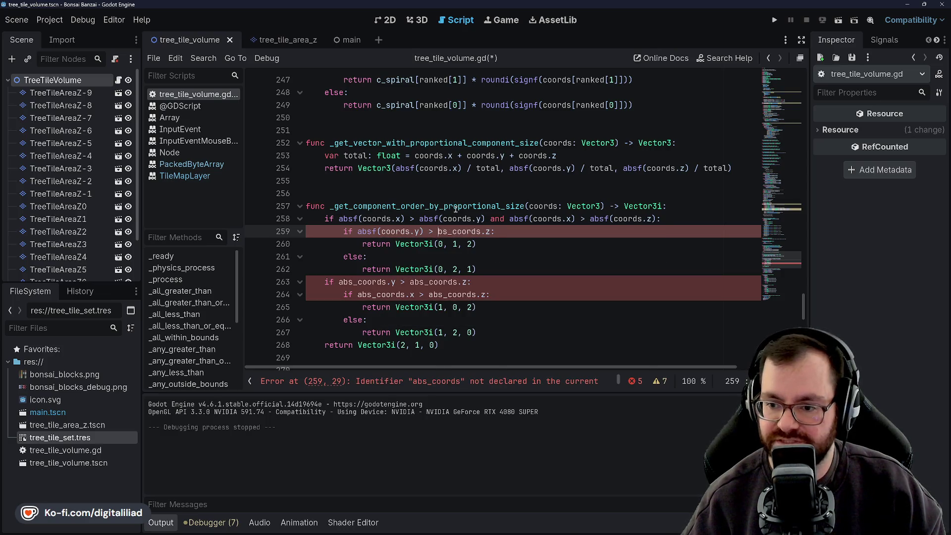
key("ctrl+Delete")
type("absf(coords")
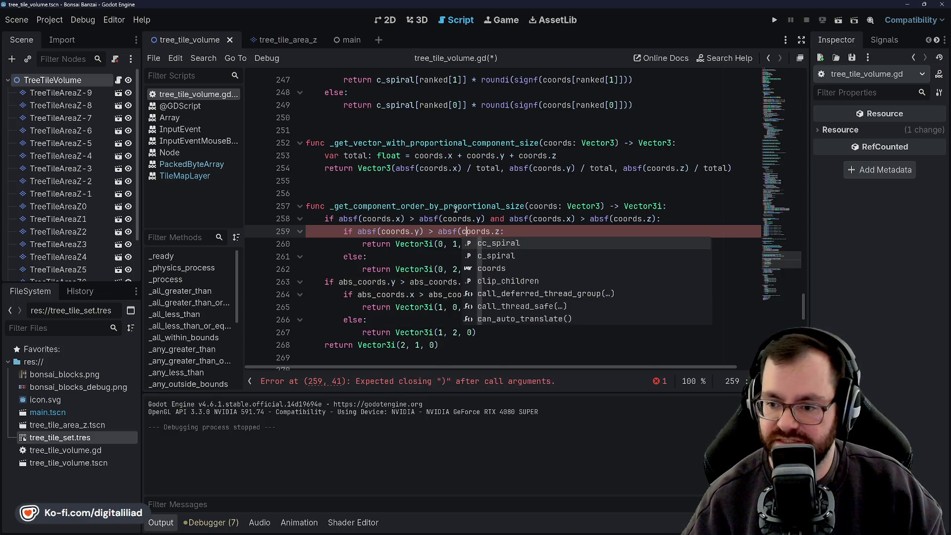
key("Right")
key("Right")
type(")")
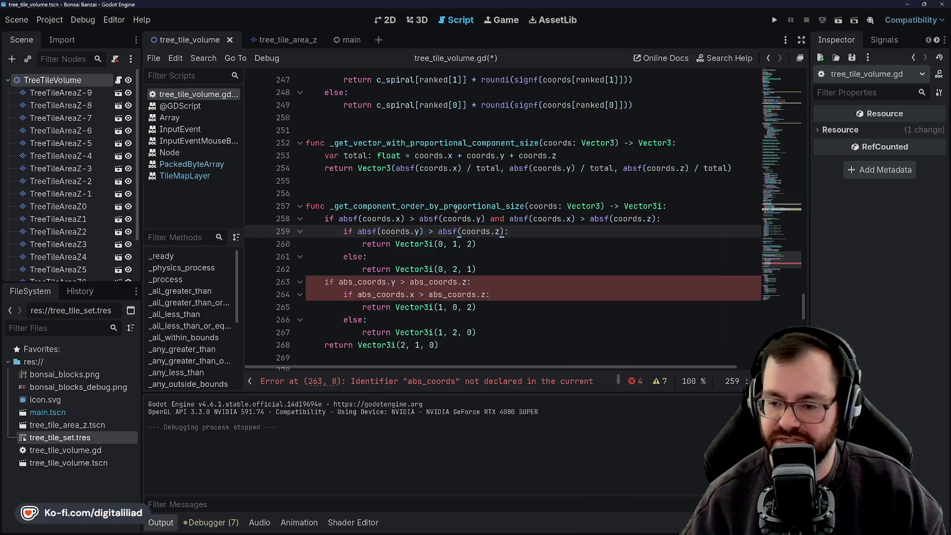
key("ctrl+s")
left_click(344, 280)
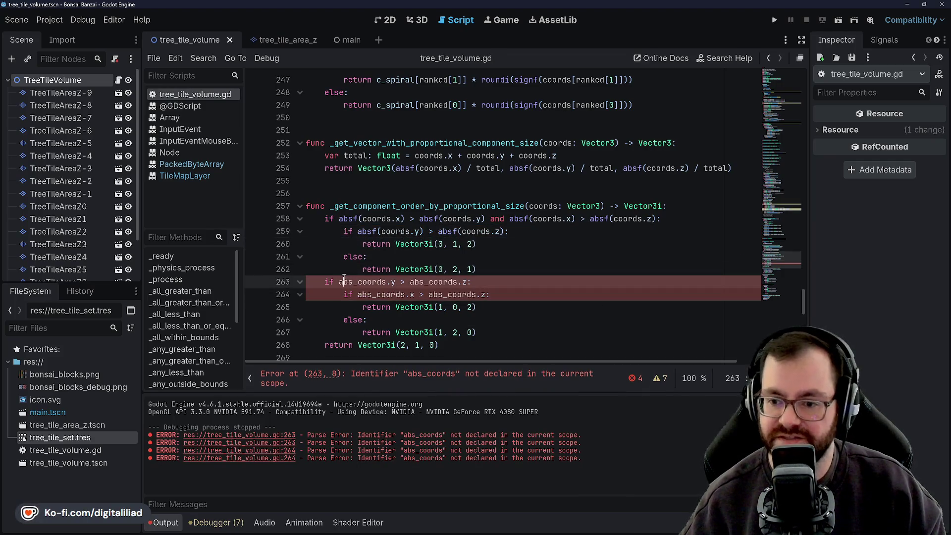
Step: Replace line 263's abs_coords.y and abs_coords.z with abs(coords.y) and abs(coords.z)
type("abs(")
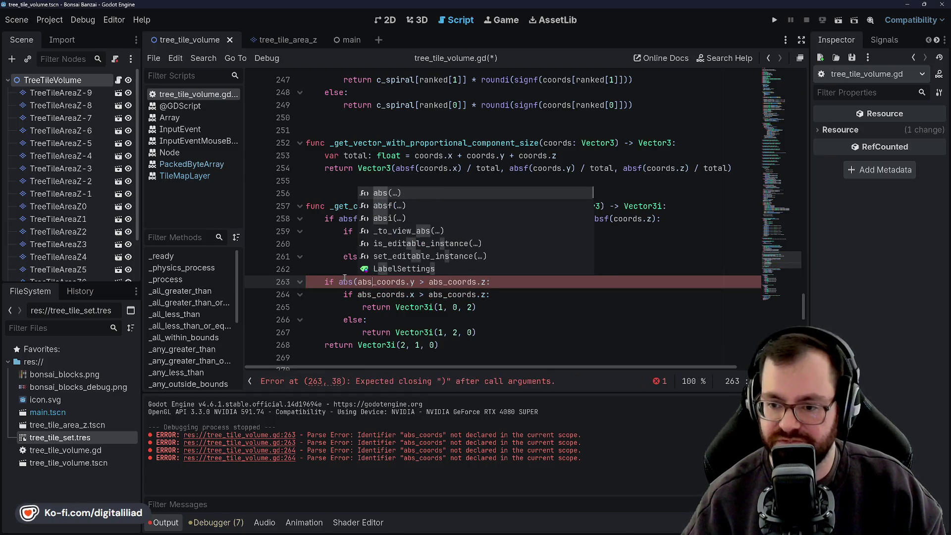
key("Escape")
key("Delete")
key("Delete")
key("Delete")
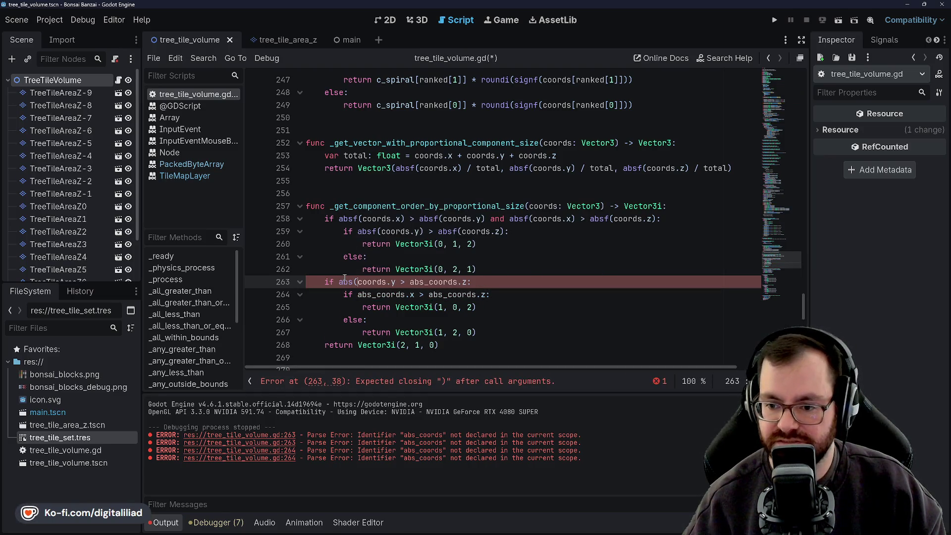
type(")")
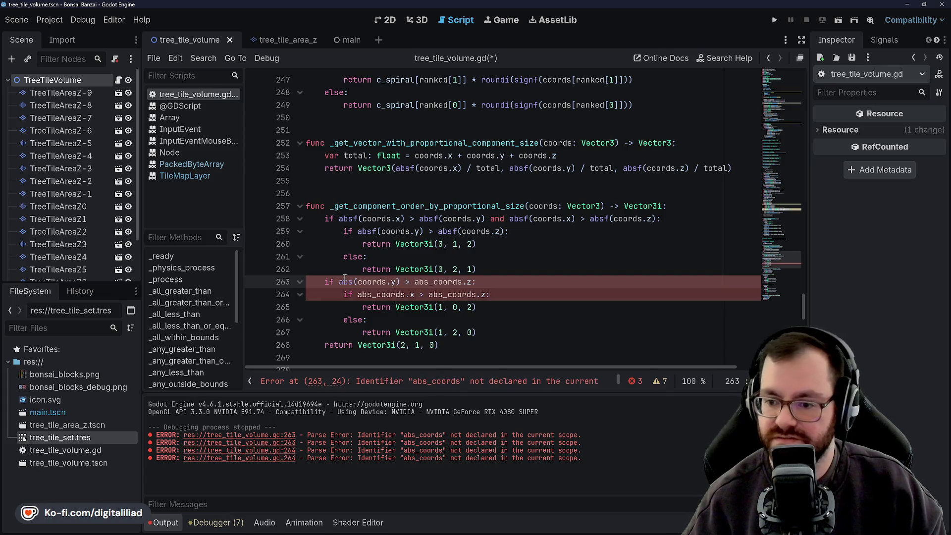
key("Delete")
key("Delete")
key("Delete")
type("abs(c")
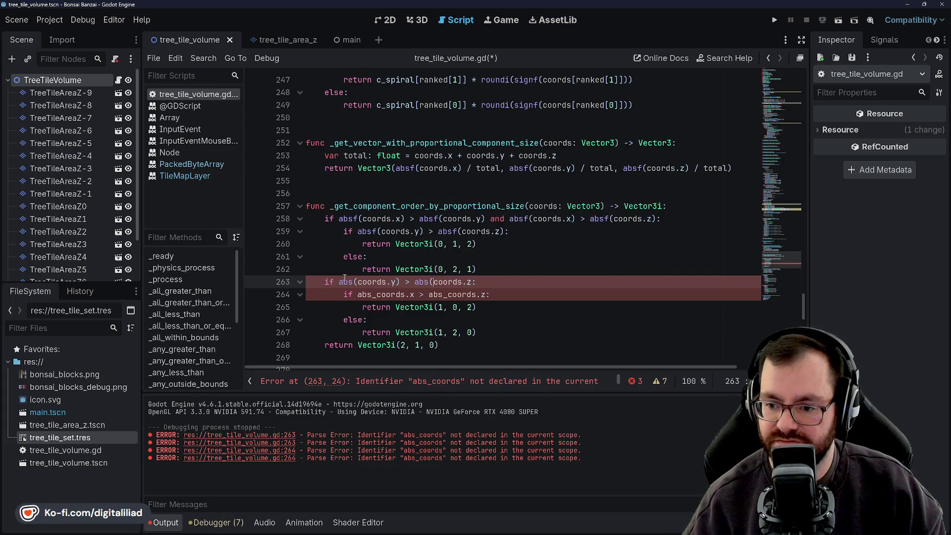
left_click(471, 282)
type(")")
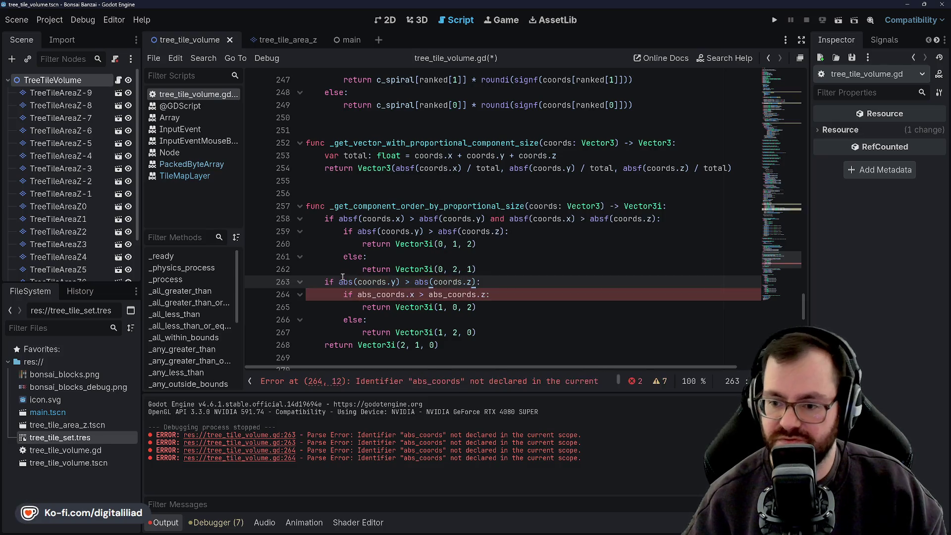
left_click(404, 231)
scroll(401, 243, "down", 1)
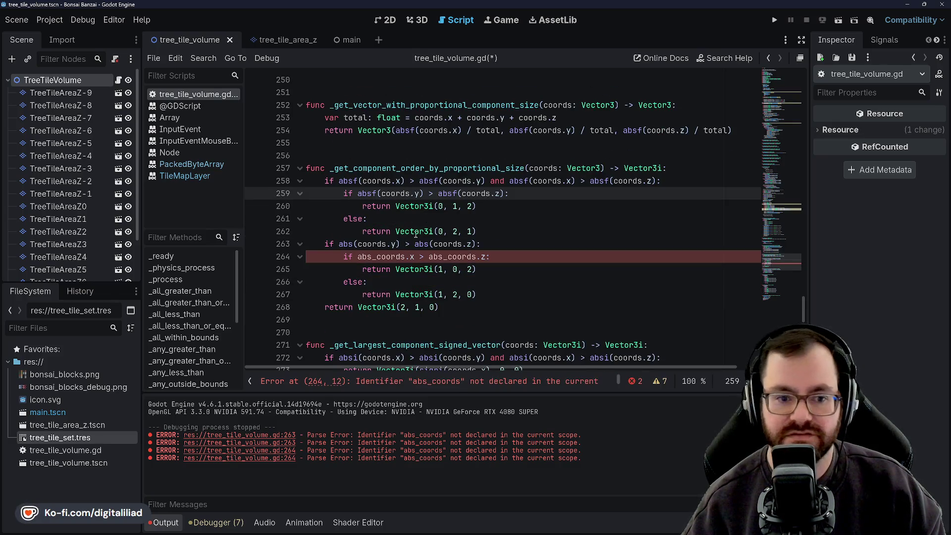
scroll(416, 234, "down", 1)
Step: Start absf(coords.x) on line 264 and turn line 263's abs calls into absf
left_click(359, 218)
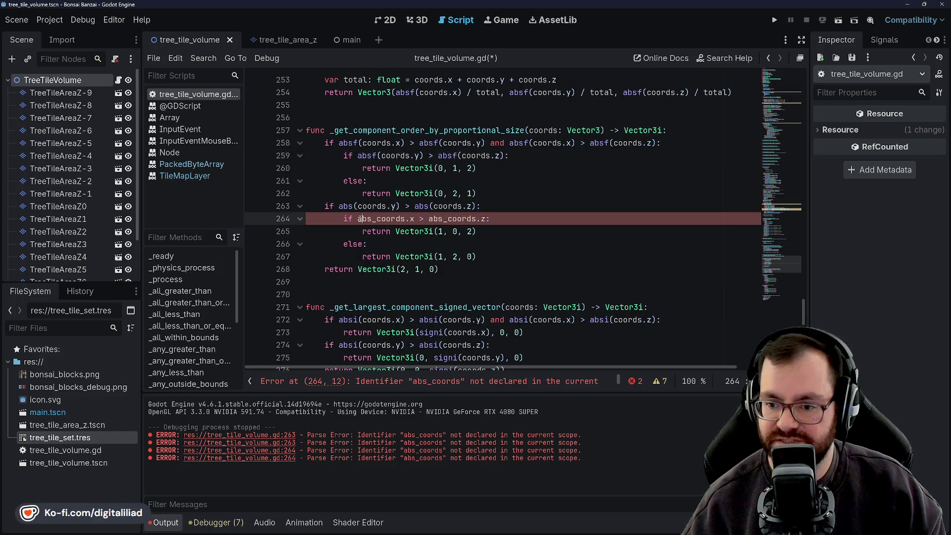
key("Delete")
key("Delete")
key("Delete")
type("absf(")
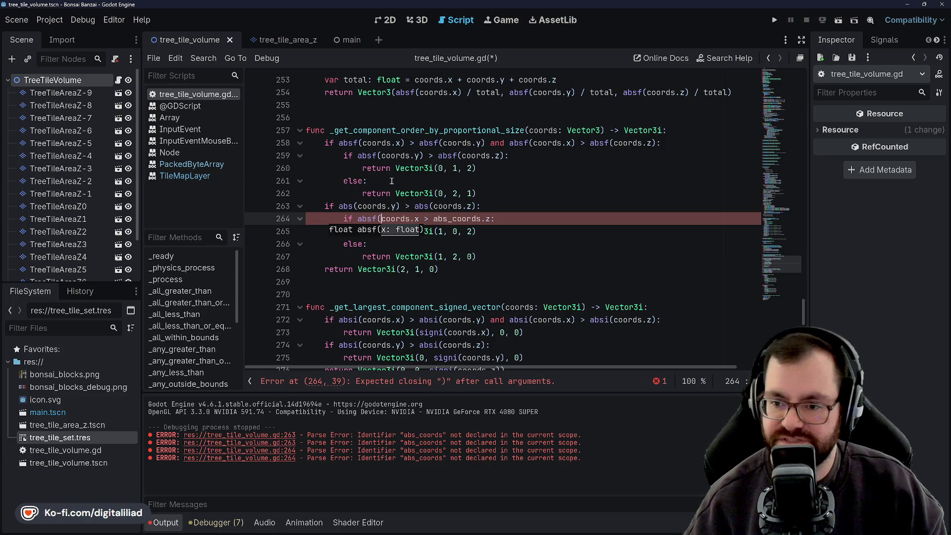
left_click(391, 180)
left_click(357, 206)
type("f")
left_click(435, 206)
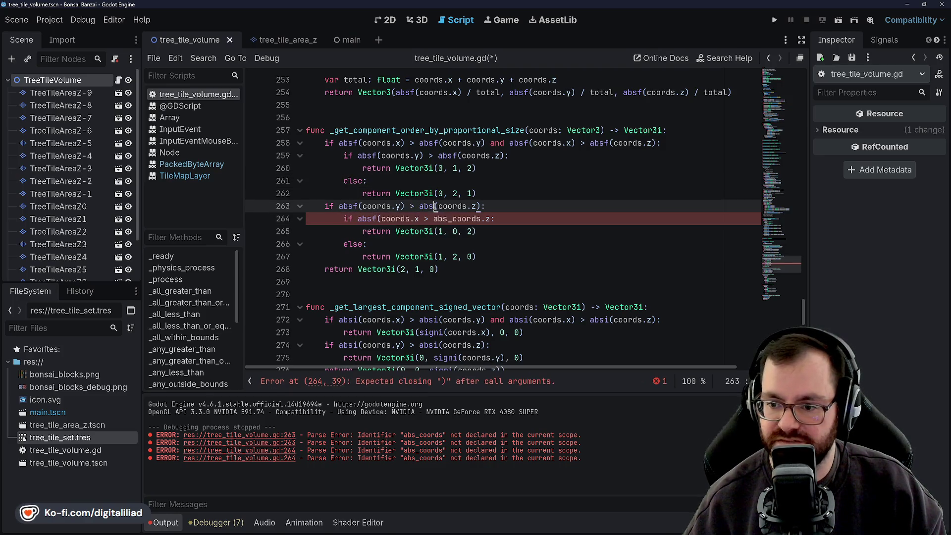
type("f")
Step: Complete line 264 with absf(coords.x) and absf(coords.z) and save the script
left_click(411, 168)
left_click(419, 218)
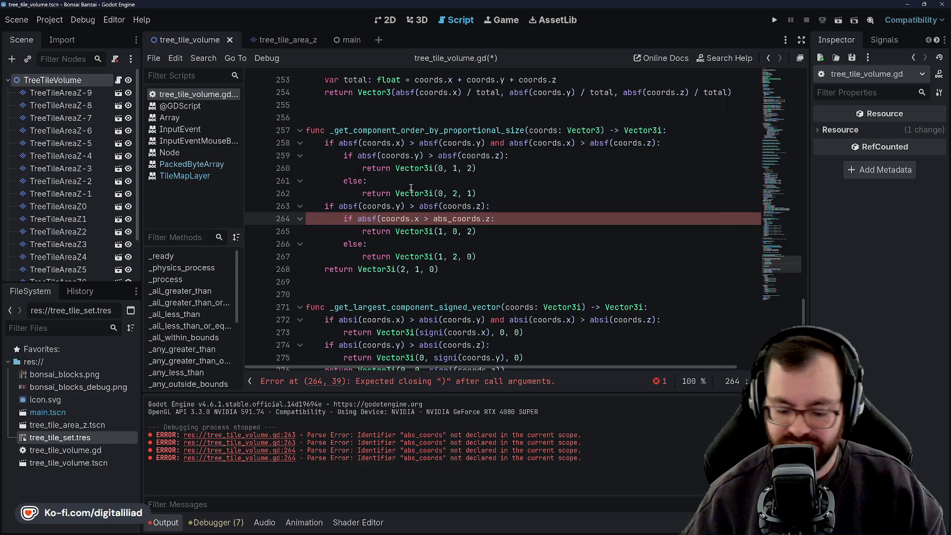
type(")")
key("Right")
key("Right")
key("Right")
type("absf")
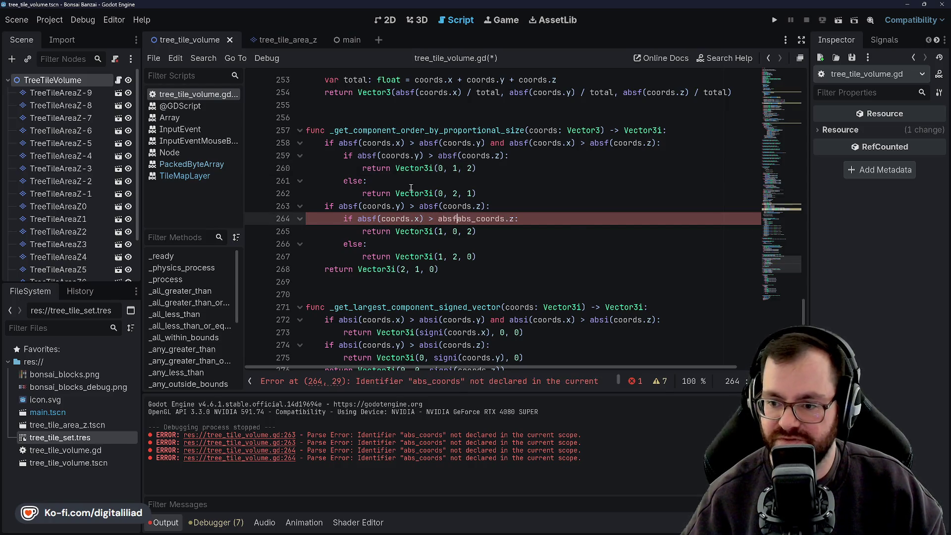
type("(")
key("Delete")
key("Delete")
key("Delete")
key("Right")
key("Right")
key("Right")
key("Right")
type(")")
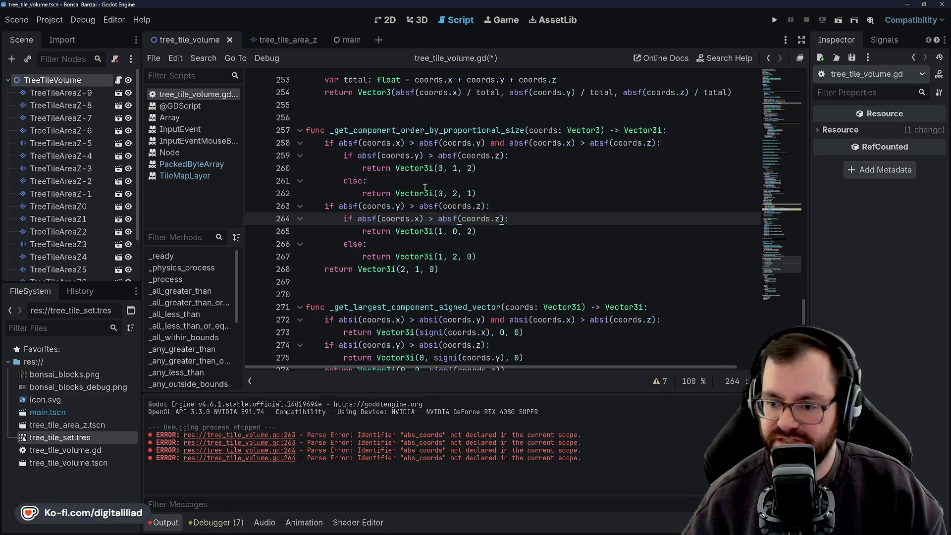
left_click(425, 186)
key("ctrl+s")
scroll(421, 181, "up", 3)
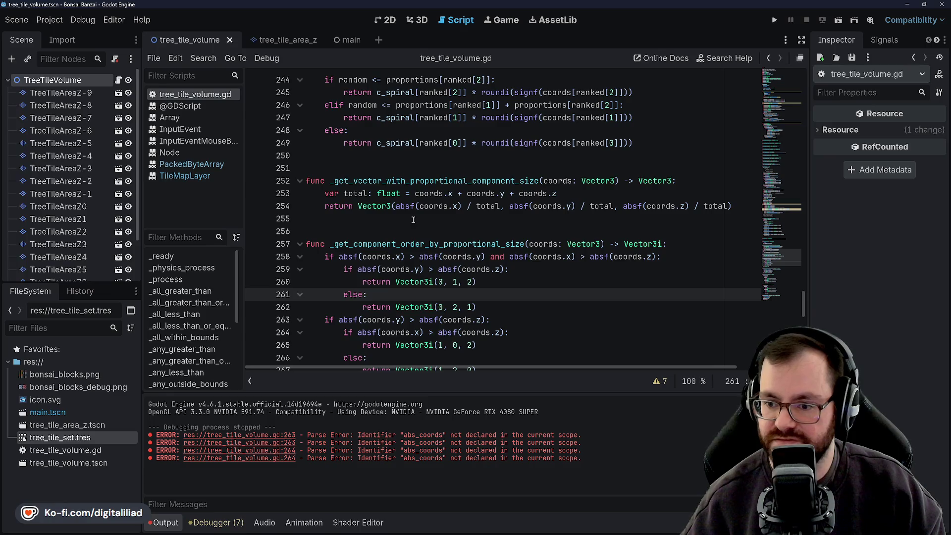
Step: Make line 253's total absf(coords.x) + absf(coords.y) + absf(coords.z) and save the script
left_click(413, 220)
key("Down")
key("Up")
key("Up")
key("Up")
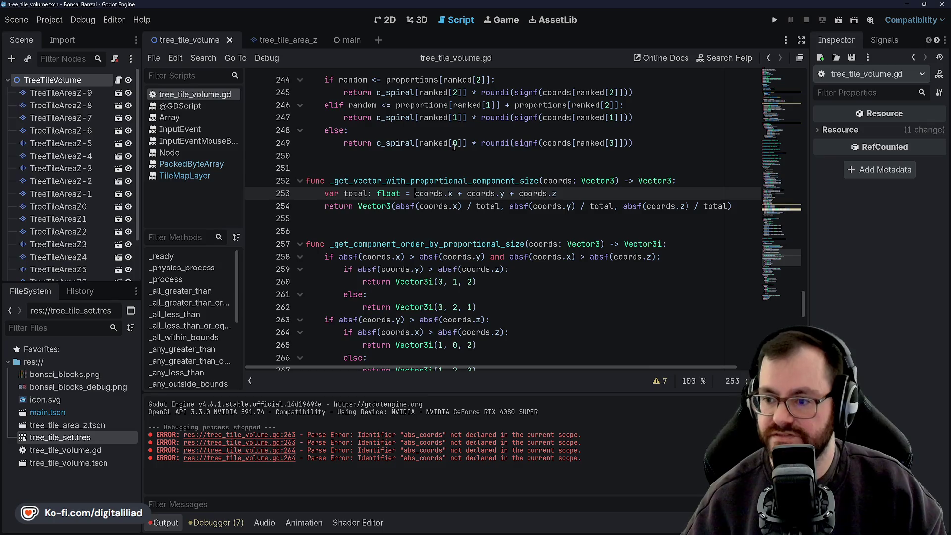
type("absf(")
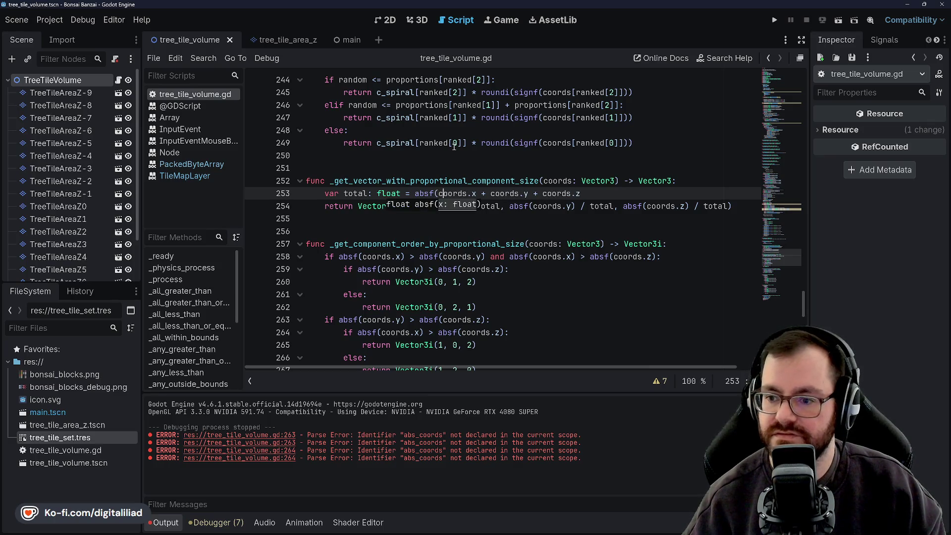
key("Right")
key("Right")
type(") + absf(")
key("Right")
key("Right")
key("Right")
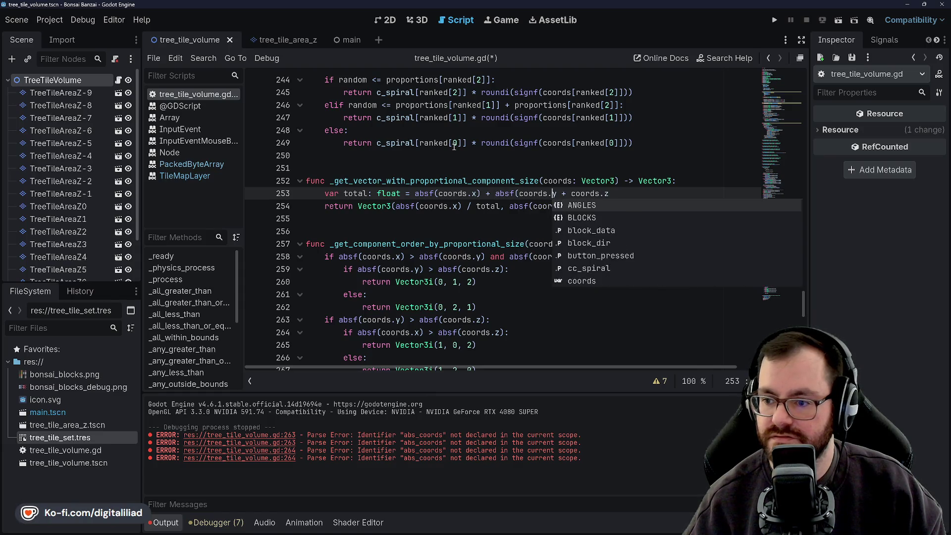
key("Right")
type(")")
key("Right")
type("sf(")
key("Right")
key("Right")
key("Right")
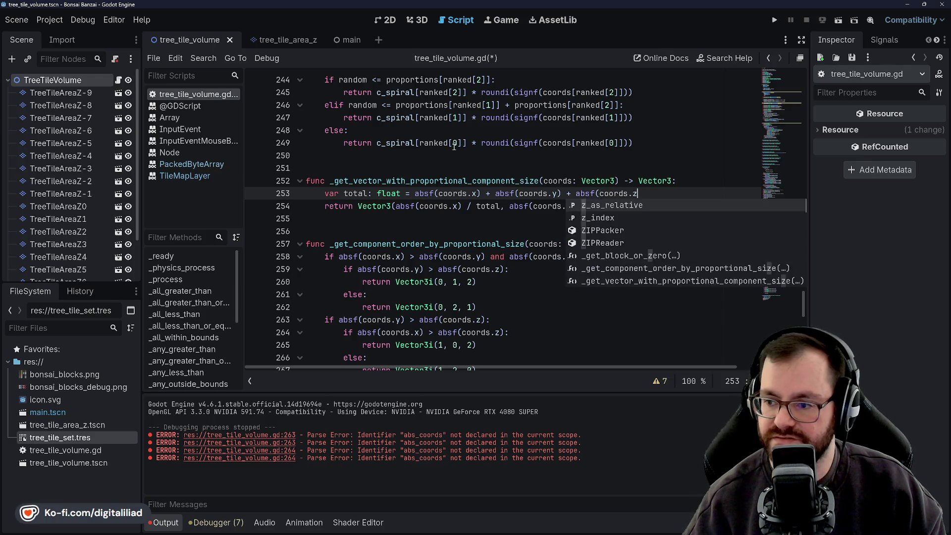
type(")")
key("ctrl+s")
Step: Save the scene
left_click(450, 206)
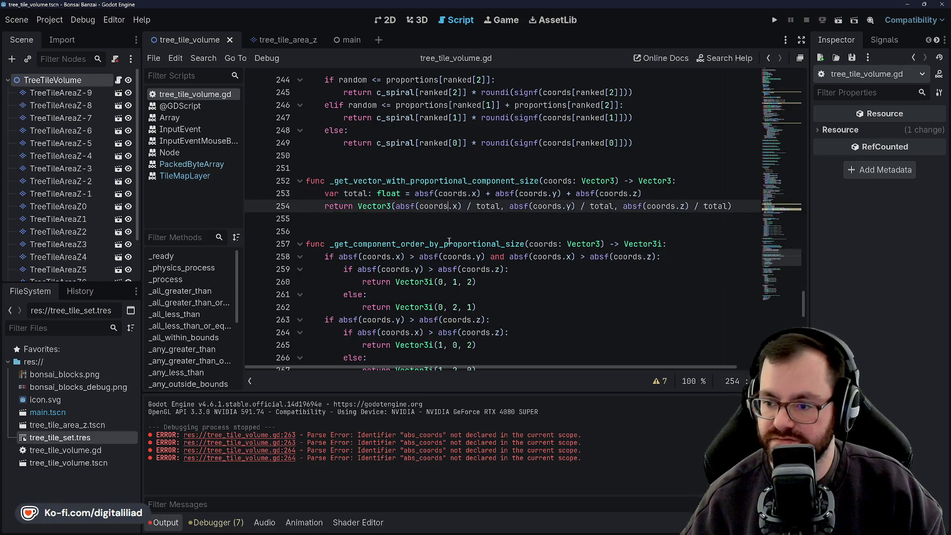
scroll(449, 241, "down", 2)
left_click(523, 244)
key("Down")
key("Down")
key("ctrl+s")
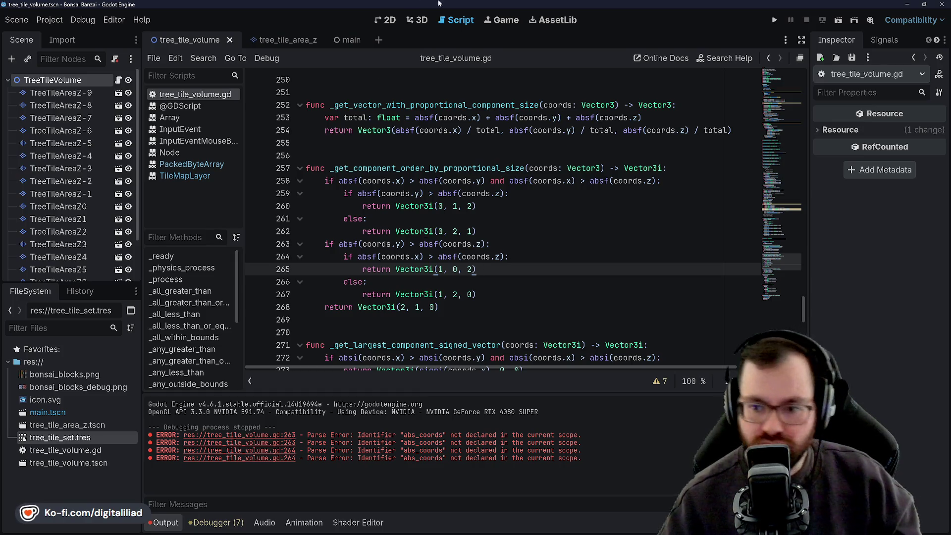
Step: Rename the total variable on line 253 to sum
left_click(483, 234)
left_click(504, 218)
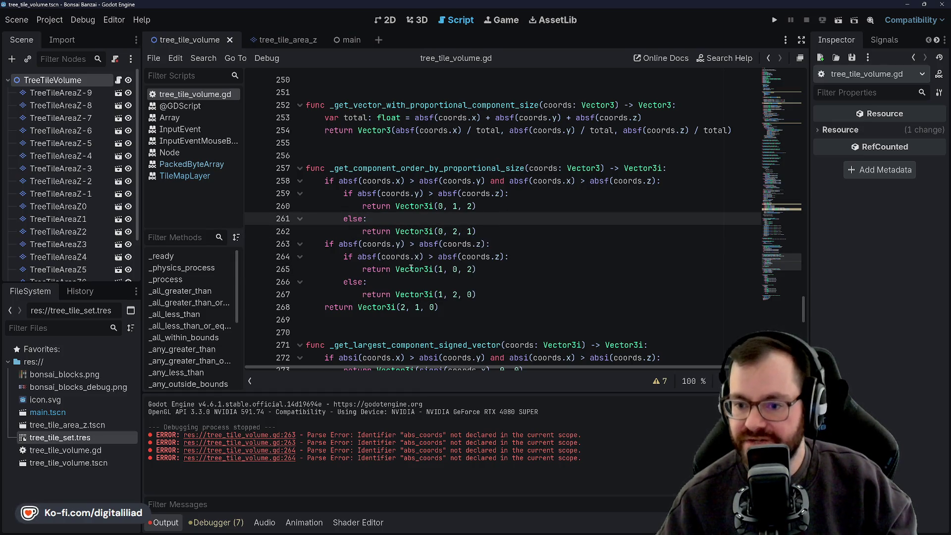
scroll(440, 183, "up", 1)
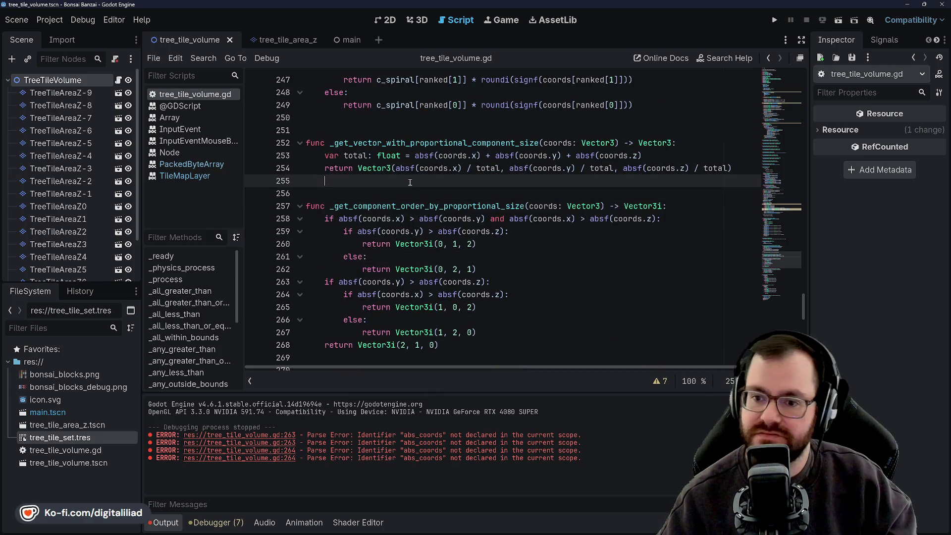
left_click(440, 129)
key("Up")
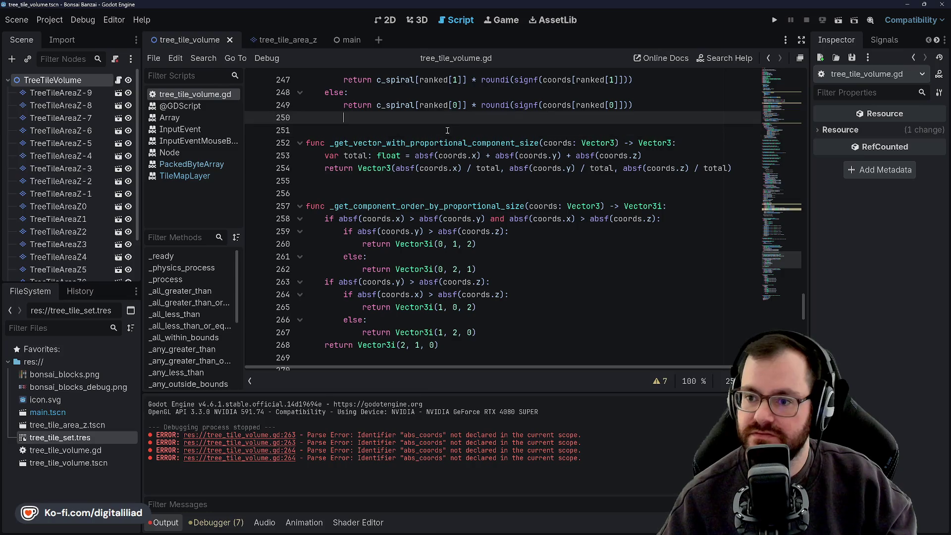
left_click(425, 188)
left_click(417, 180)
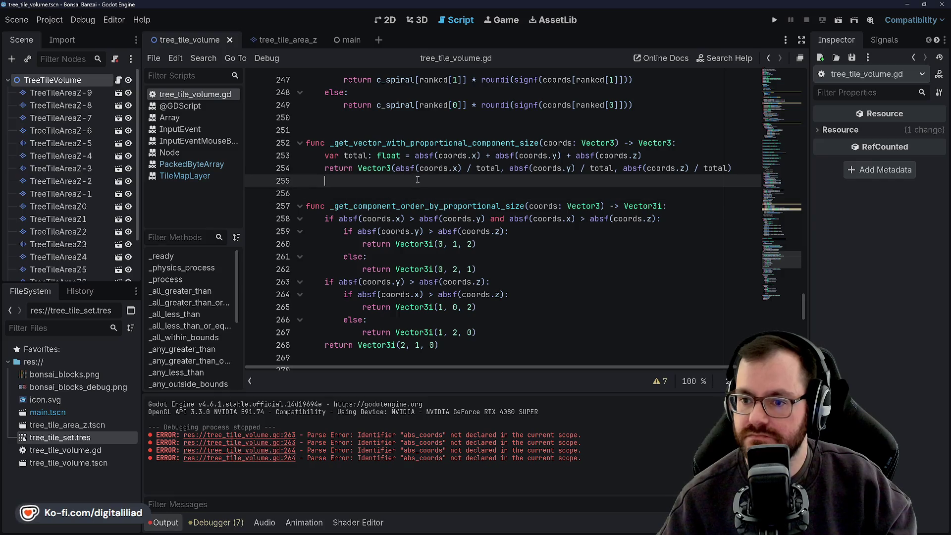
double_click(354, 155)
type("sum")
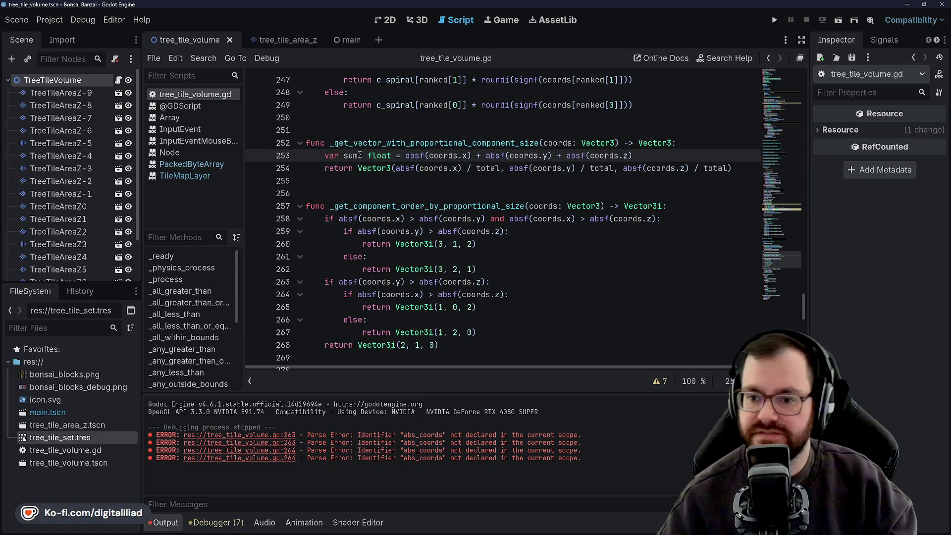
Step: Replace all three total references on line 254 with sum and save the script
double_click(353, 155)
key("ctrl+c")
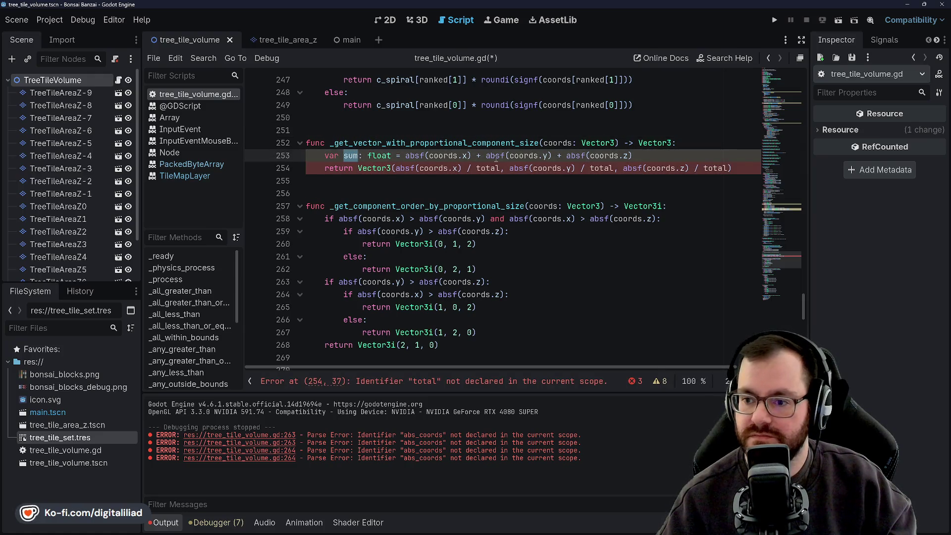
double_click(488, 169)
key("ctrl+v")
double_click(594, 168)
key("ctrl+v")
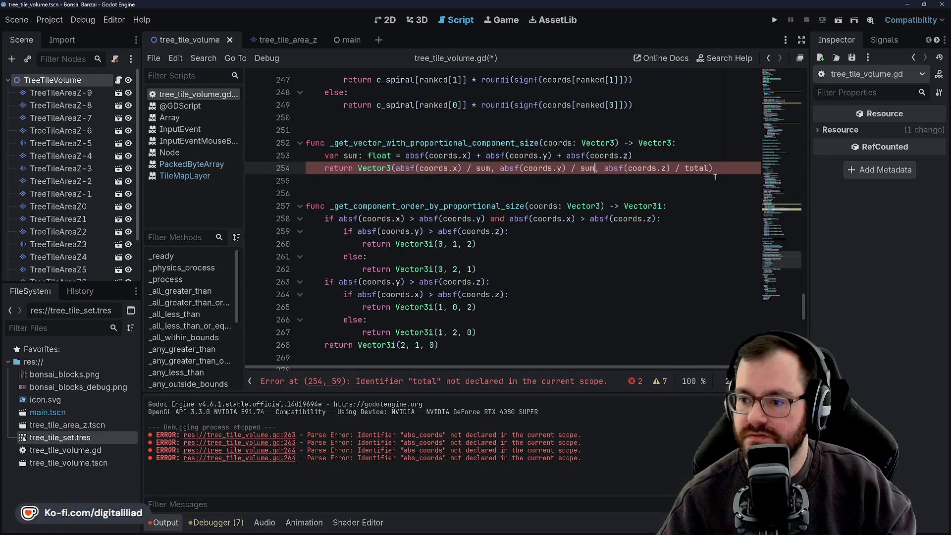
double_click(701, 168)
key("ctrl+v")
key("ctrl+s")
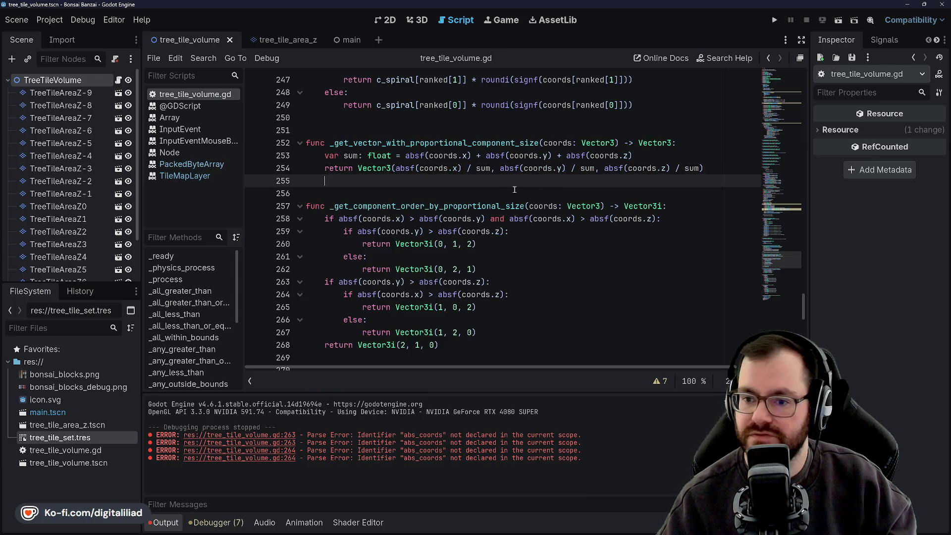
scroll(464, 193, "up", 1)
scroll(464, 193, "down", 3)
left_click(510, 218)
scroll(501, 224, "up", 4)
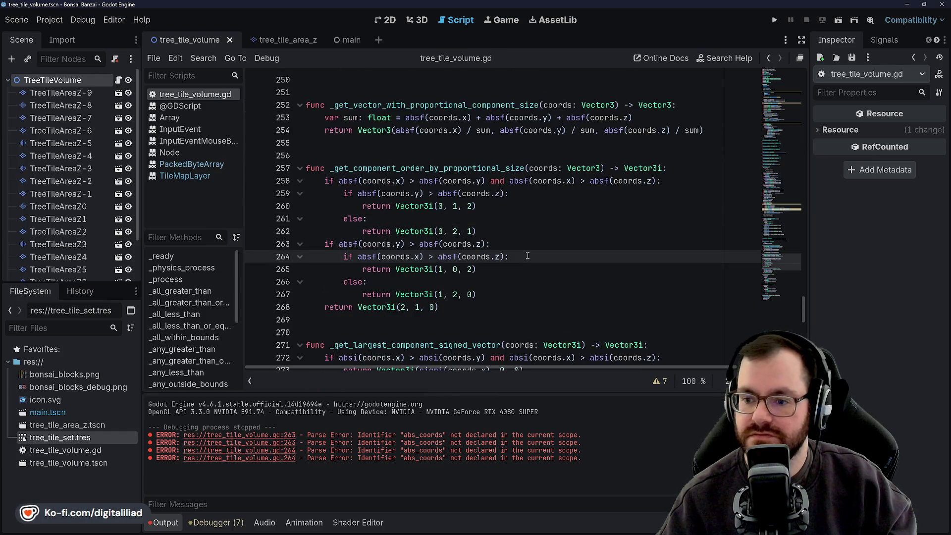
scroll(502, 223, "up", 4)
left_click(523, 219)
left_click(524, 232)
key("Up")
double_click(371, 194)
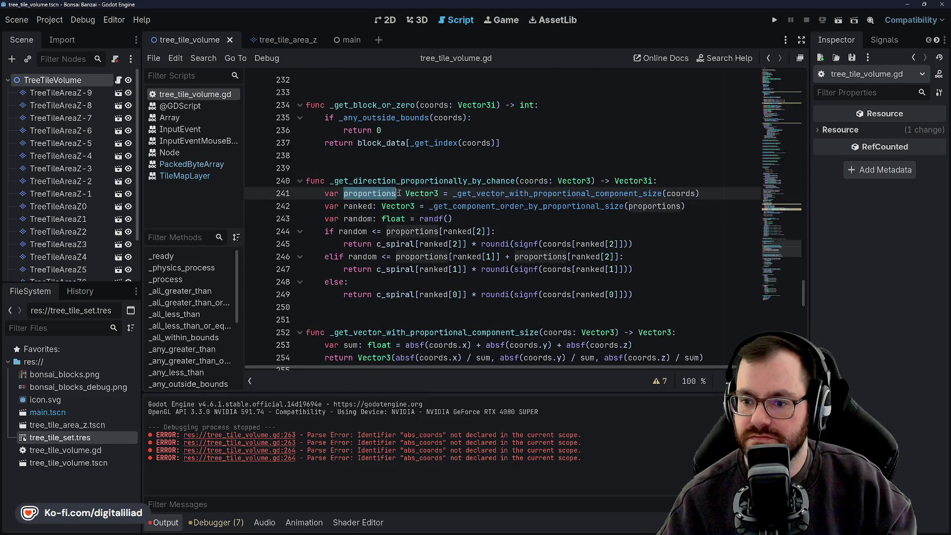
double_click(654, 206)
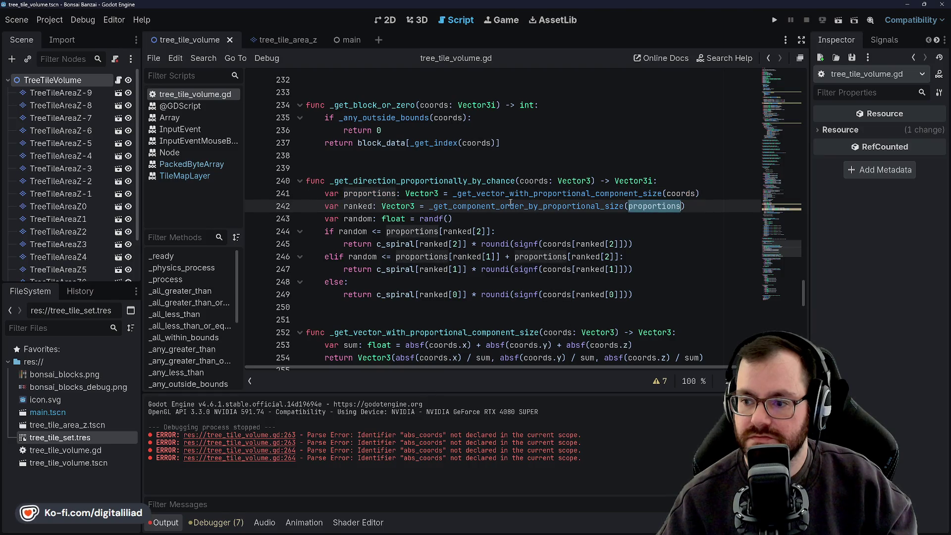
double_click(495, 206)
double_click(534, 194)
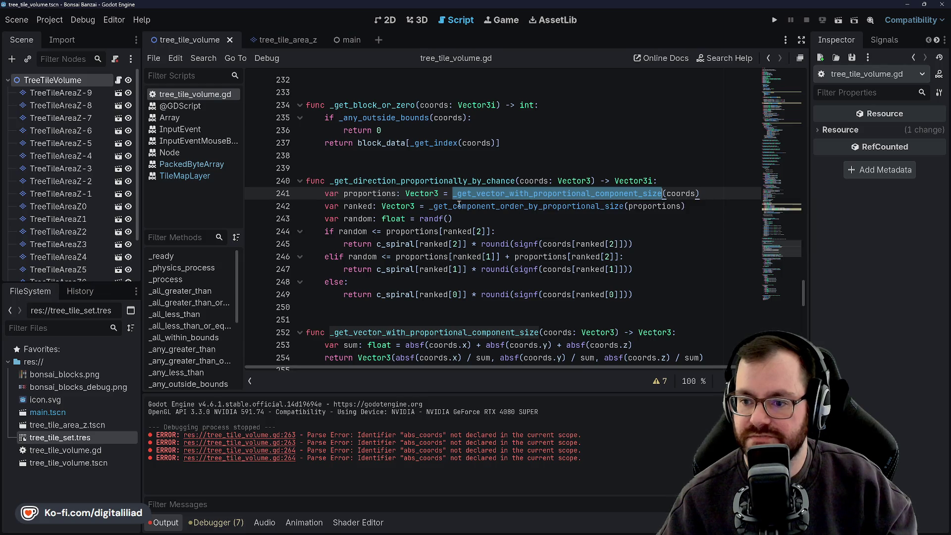
scroll(459, 204, "down", 4)
scroll(454, 182, "up", 4)
left_click(356, 206)
double_click(525, 206)
double_click(648, 206)
left_click(582, 206)
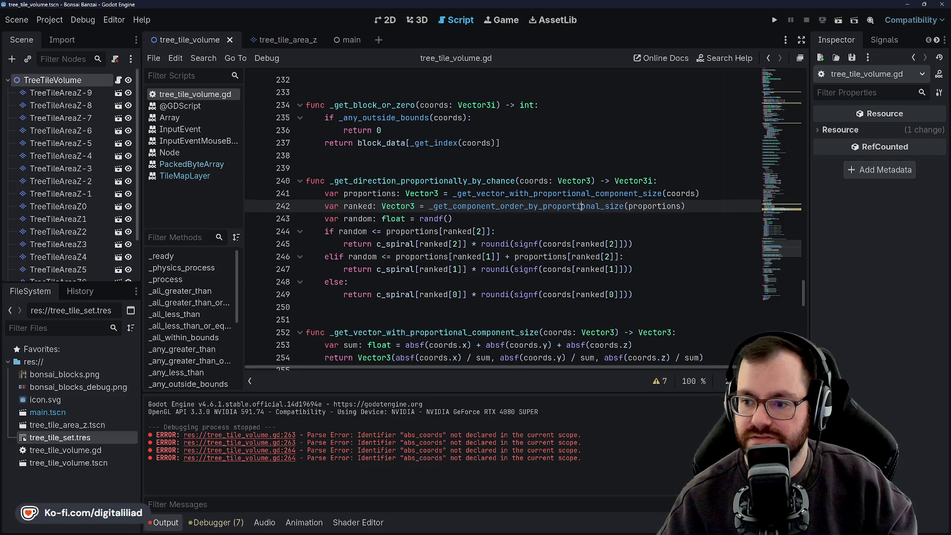
double_click(366, 193)
double_click(525, 206)
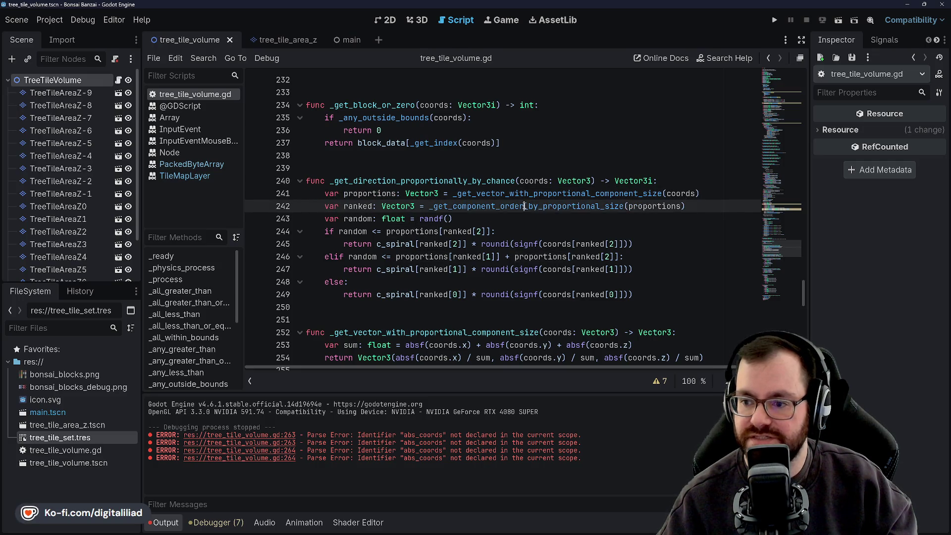
double_click(653, 206)
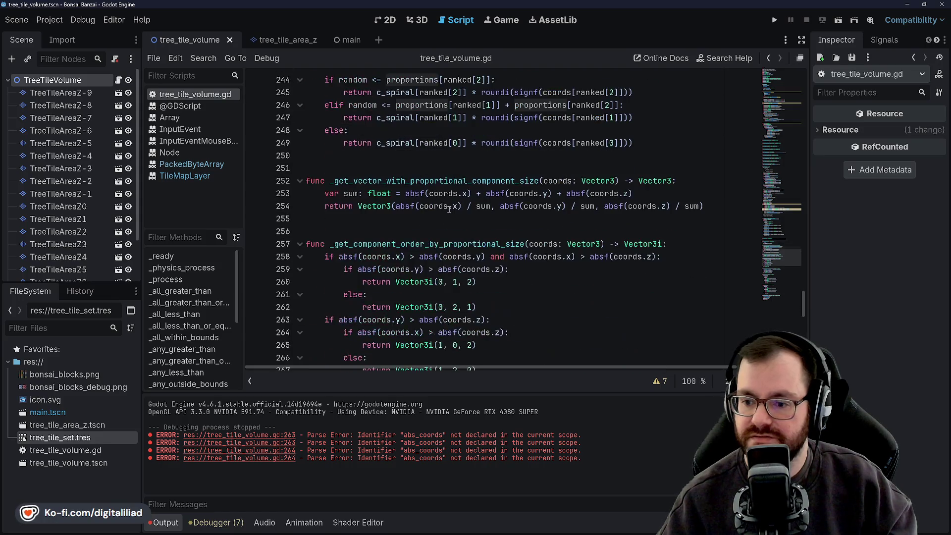
left_click(488, 206, "ctrl")
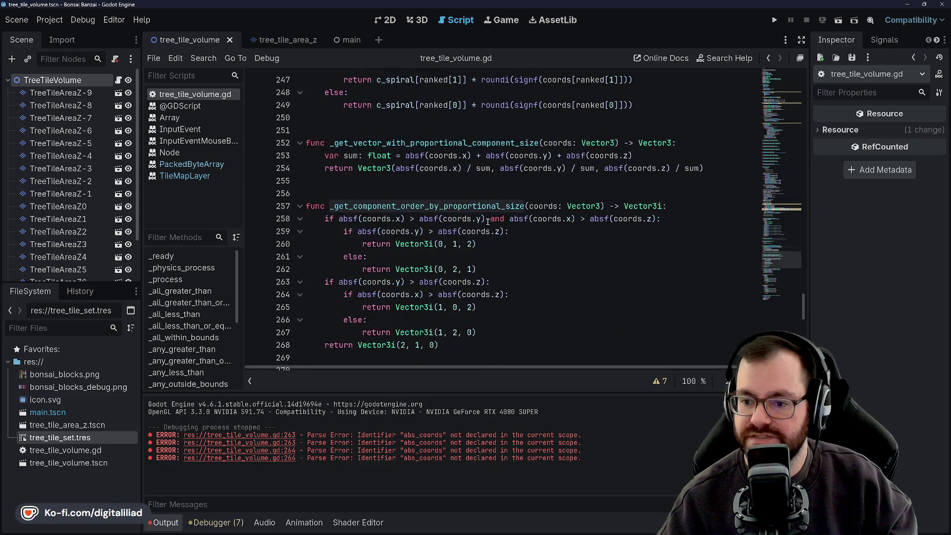
key("alt+Left")
scroll(443, 237, "down", 2)
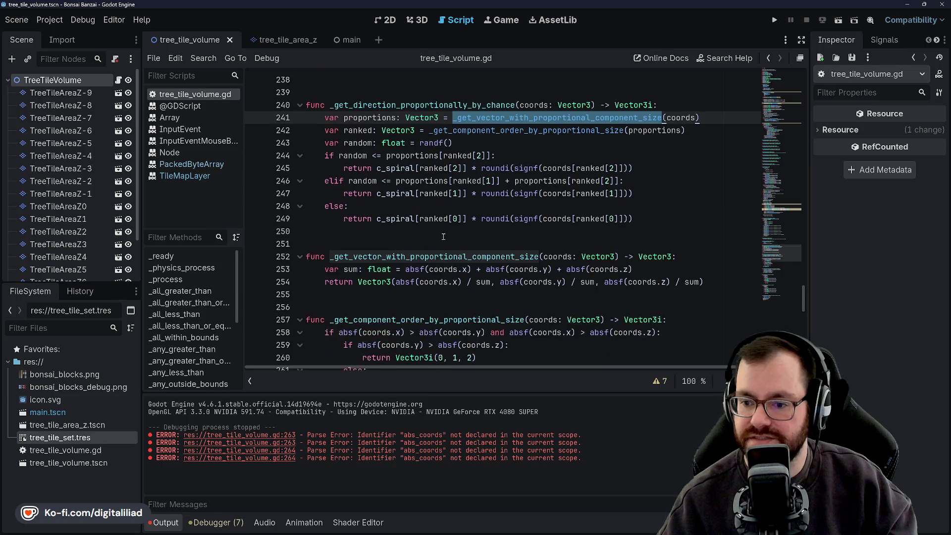
scroll(516, 203, "up", 1)
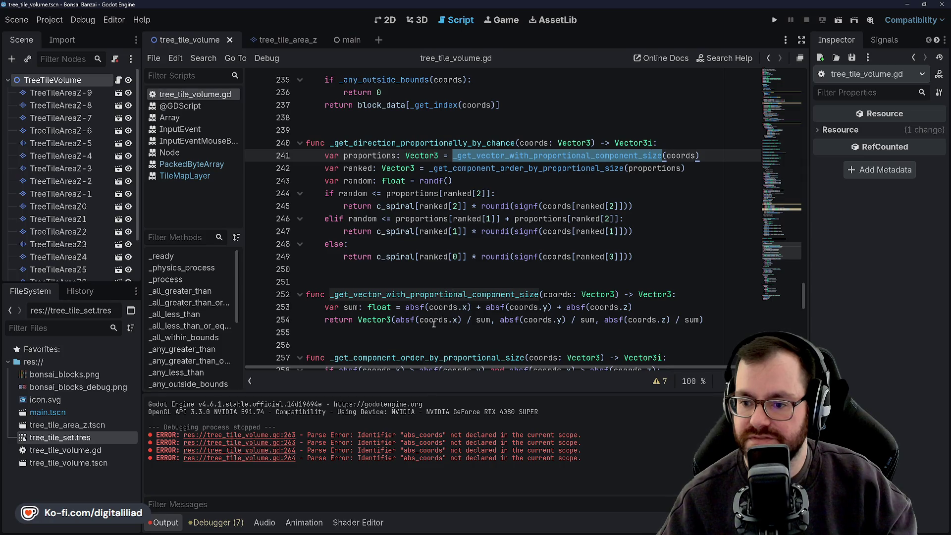
double_click(583, 169)
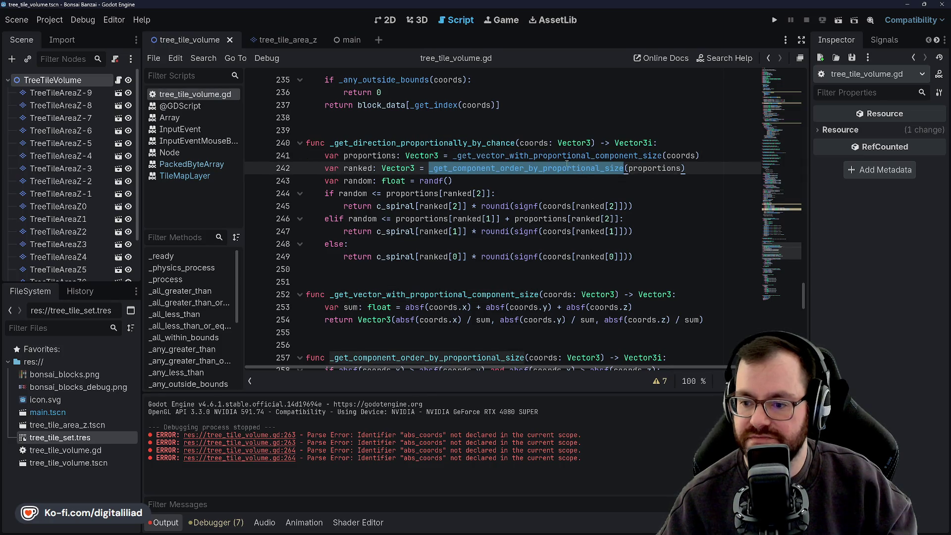
Step: Jump to _get_component_order_by_proportional_size and strip absf from the coords comparisons on line 258
left_click(567, 163, "ctrl")
left_click_drag(338, 219, 409, 219)
key("Delete")
key("BackSpace")
key("Delete")
key("Delete")
double_click(463, 218)
key("Delete")
key("Delete")
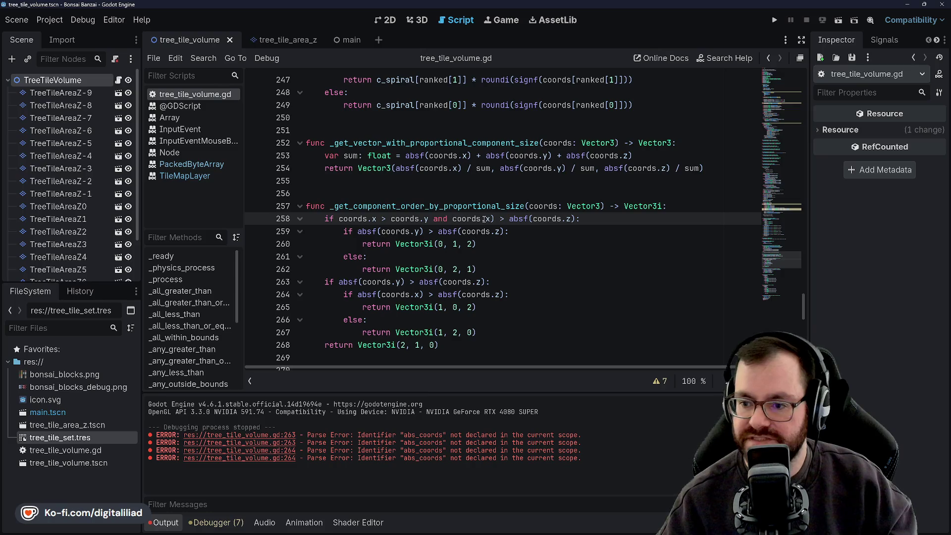
key("Delete")
double_click(521, 218)
key("Delete")
key("Delete")
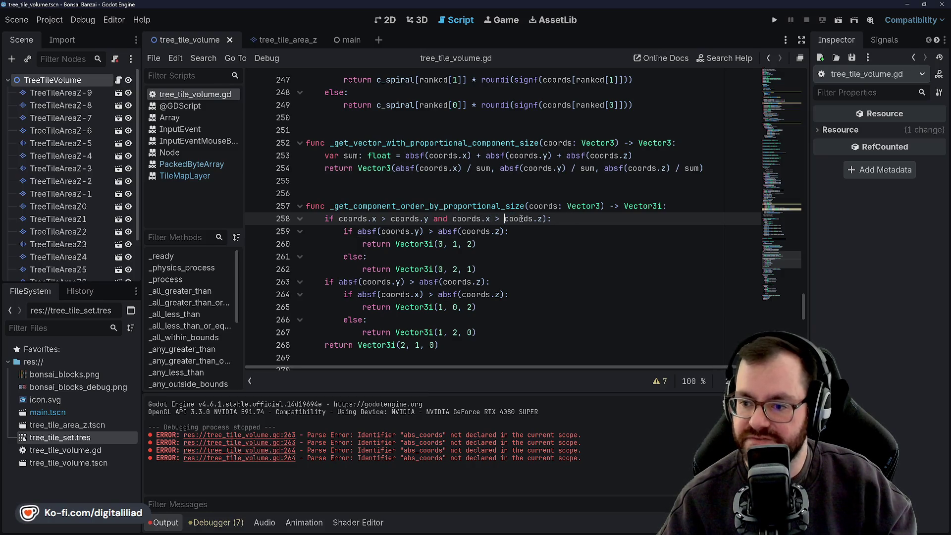
double_click(367, 232)
Step: Remove the absf wrappers around coords.y and coords.z on lines 259 and 263
key("Delete")
key("Delete")
left_click(397, 231)
key("Delete")
double_click(420, 232)
key("Delete")
key("Delete")
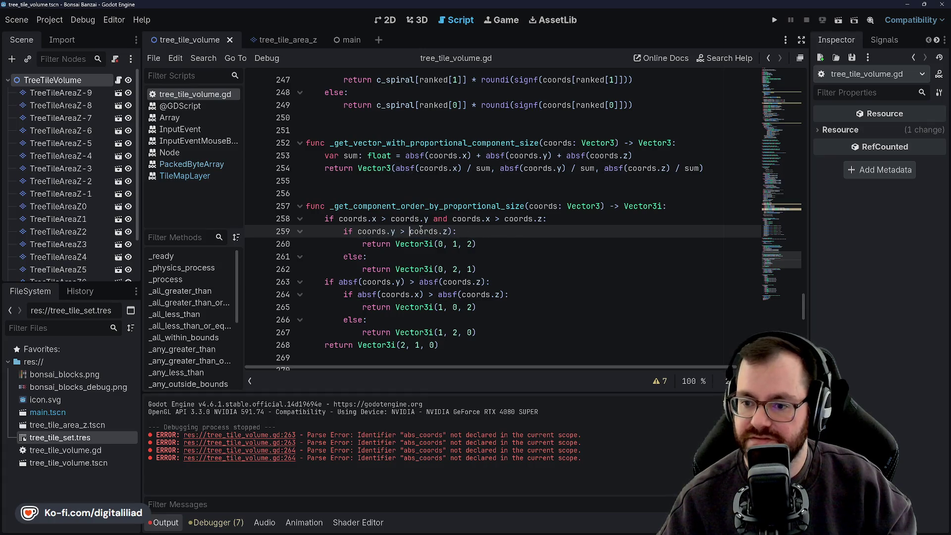
left_click(342, 281)
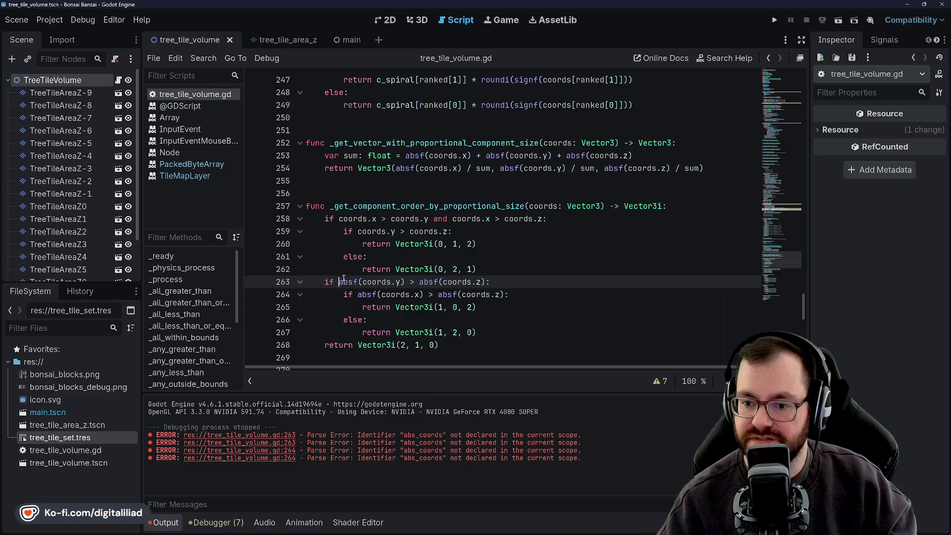
double_click(347, 281)
key("Delete")
key("Delete")
left_click(377, 282)
key("Delete")
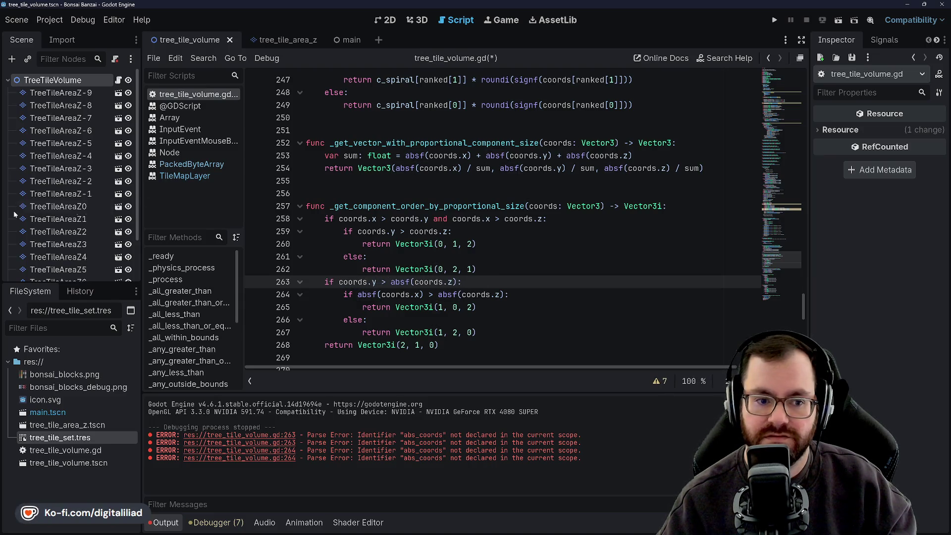
double_click(395, 278)
key("Delete")
key("Delete")
left_click(429, 281)
key("Delete")
Step: Strip absf from coords.x and coords.z on line 264
double_click(366, 294)
key("Delete")
key("Delete")
left_click(399, 295)
key("BackSpace")
left_click(411, 271)
key("Down")
key("Down")
key("ctrl+Delete")
key("Delete")
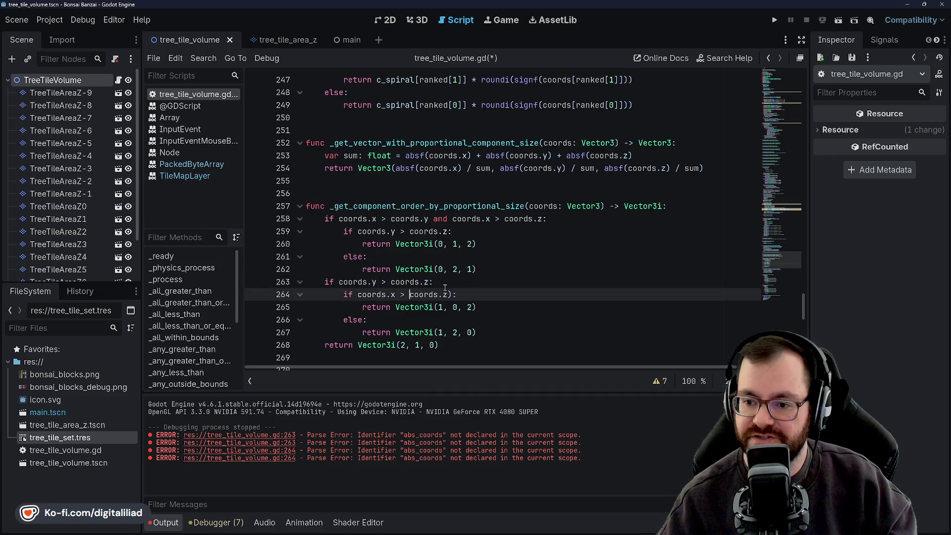
Step: Save the script and review the edited comparison lines
left_click(445, 275)
key("ctrl+s")
left_click(487, 274)
key("Down")
key("ctrl+s")
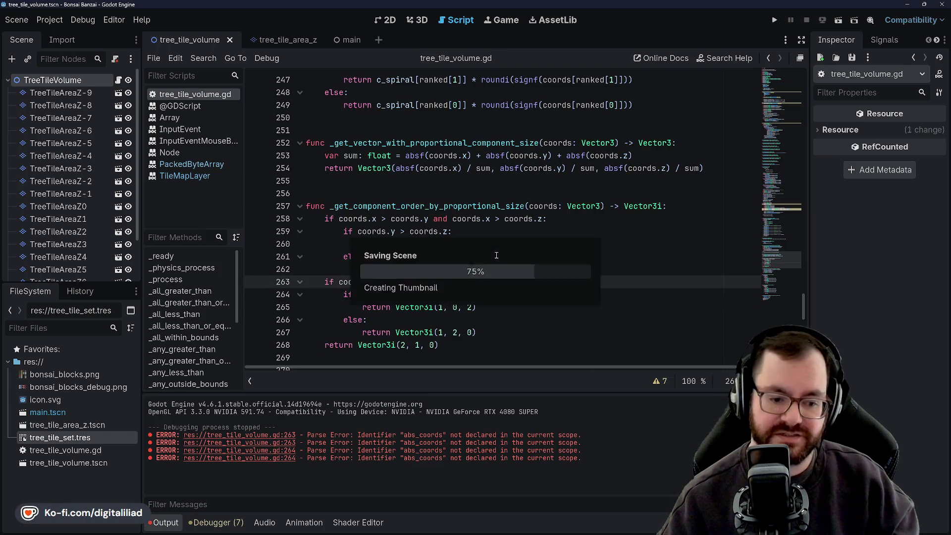
key("Up")
key("Up")
key("Up")
key("Down")
key("Down")
key("Down")
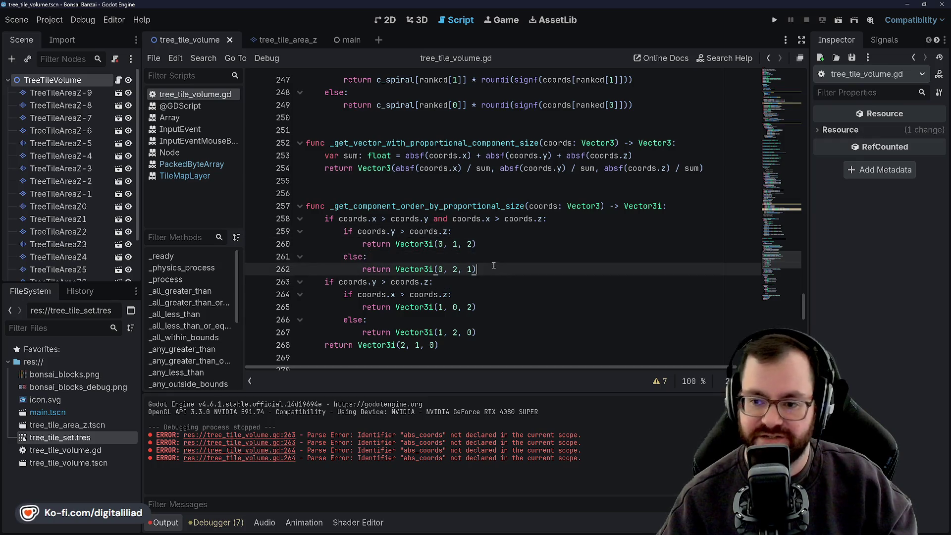
key("Up")
key("Up")
key("Up")
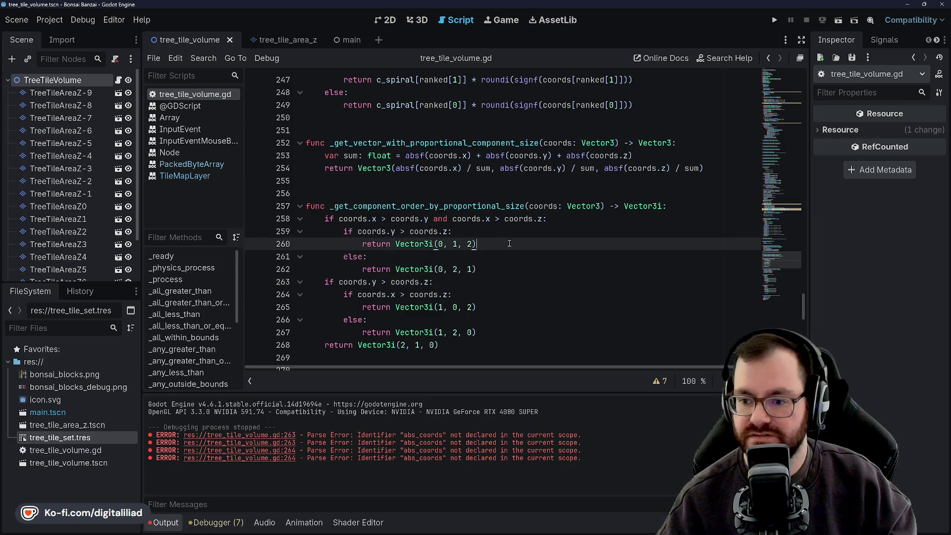
key("Down")
key("Down")
Step: Delete the unused _get_largest_component_signed_vector function and its leftover blank line, then save
scroll(497, 243, "down", 5)
scroll(497, 244, "up", 4)
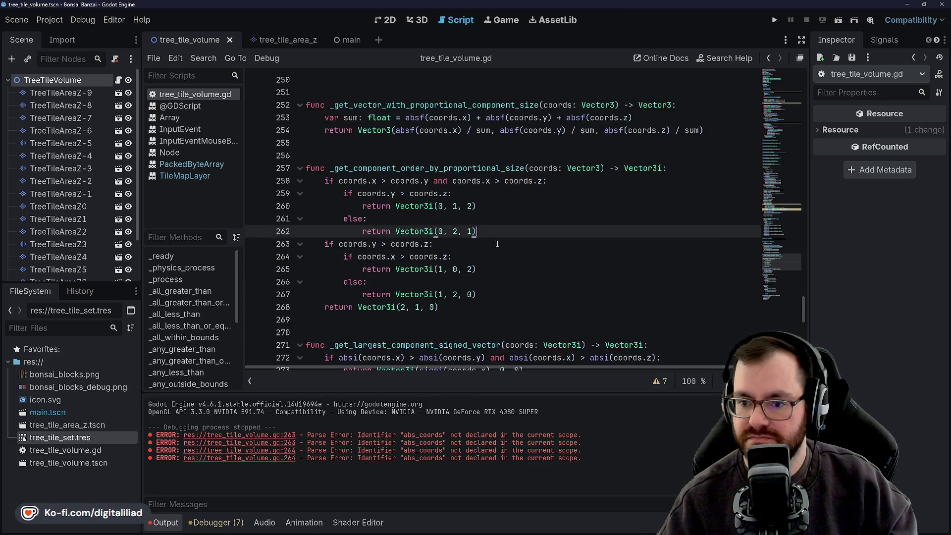
scroll(497, 244, "down", 1)
scroll(512, 220, "down", 1)
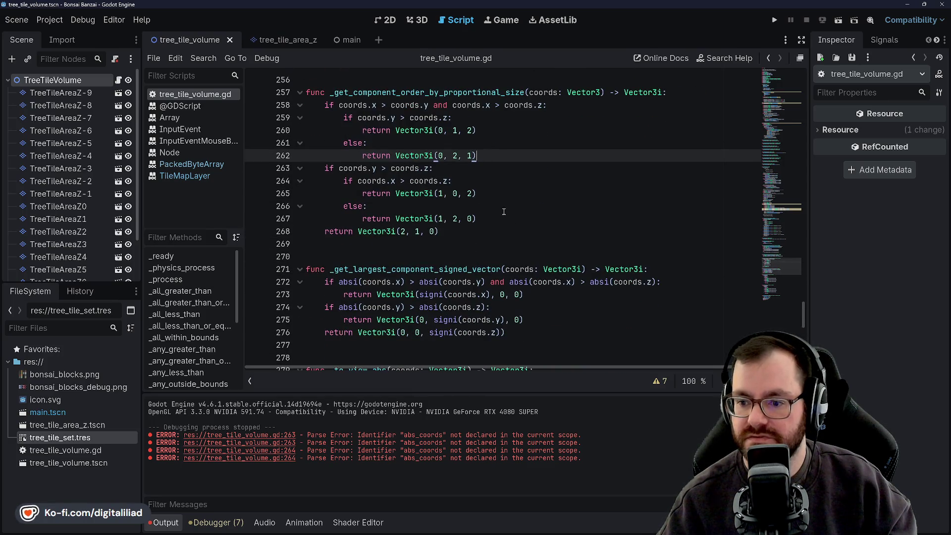
double_click(426, 269)
scroll(429, 246, "down", 2)
scroll(427, 238, "up", 10)
scroll(426, 232, "down", 5)
scroll(426, 232, "down", 5)
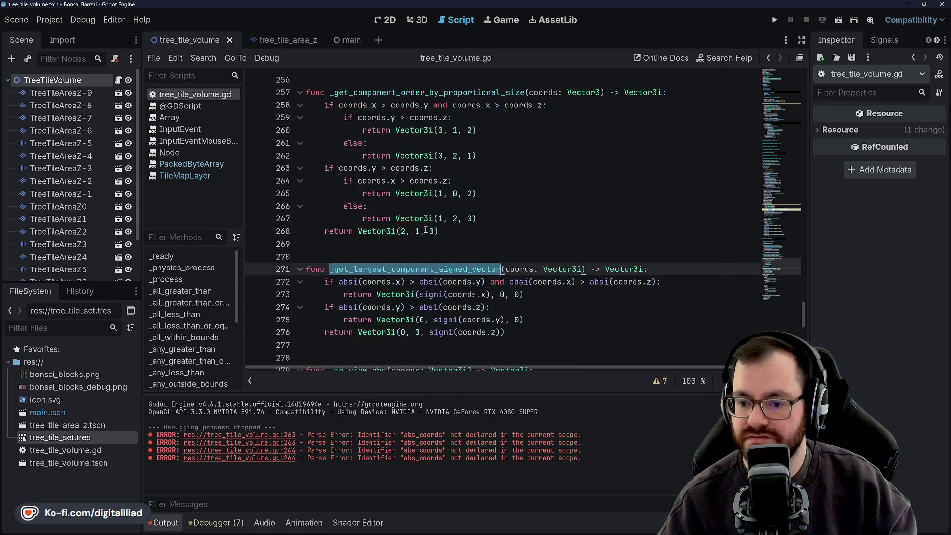
scroll(392, 184, "up", 2)
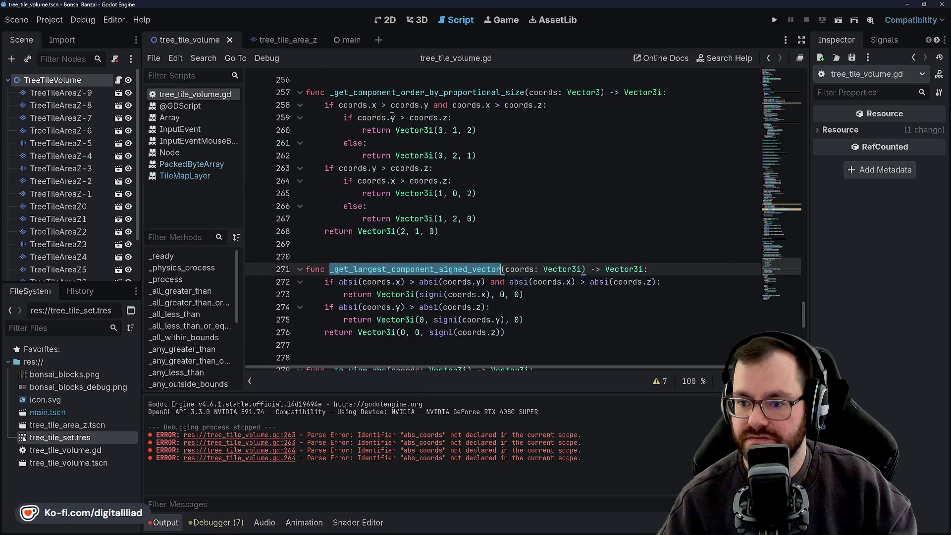
mouse_move(526, 330)
left_mouse_down()
mouse_move(347, 270)
mouse_move(402, 247)
left_mouse_up()
key("BackSpace")
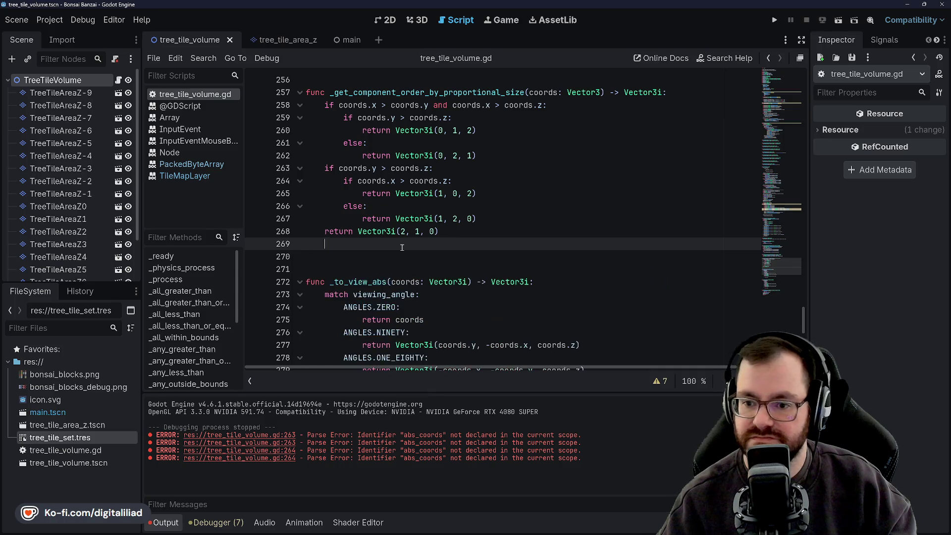
key("BackSpace")
key("ctrl+s")
Step: Scroll back up to the growth loop and save tree_tile_volume.gd again
scroll(405, 248, "up", 3)
scroll(408, 248, "up", 18)
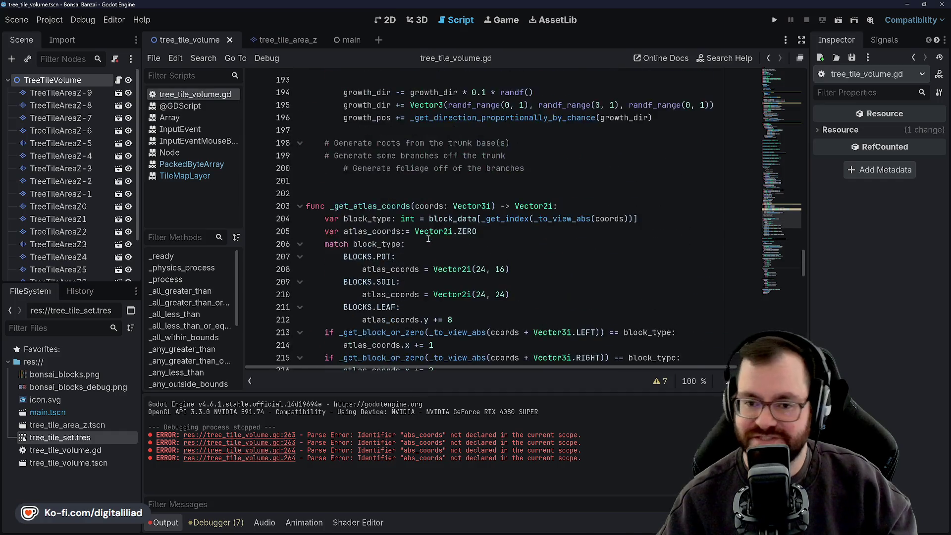
scroll(428, 238, "up", 8)
scroll(387, 167, "down", 7)
left_click(386, 166)
key("ctrl+s")
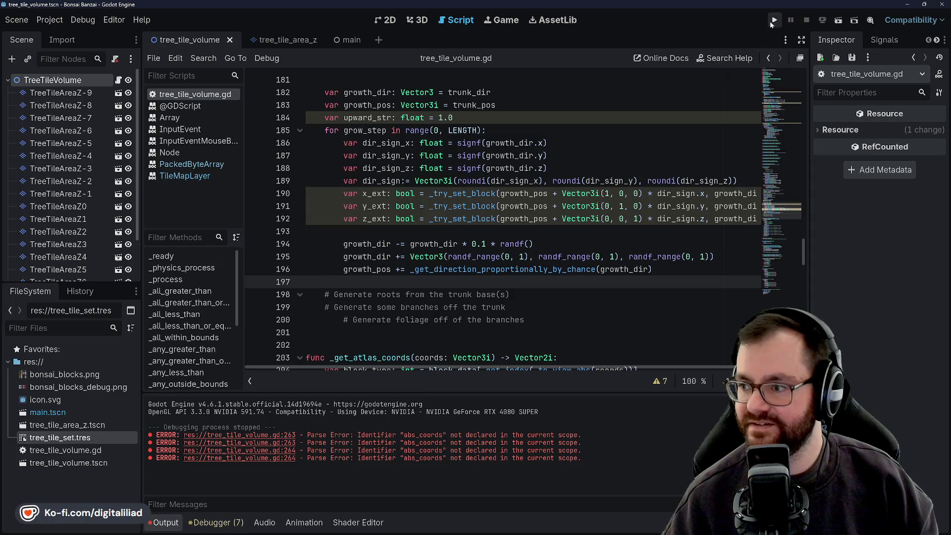
Step: Run the bonsai project, restart it to see the short clumped trunk, then stop it
left_click(770, 23)
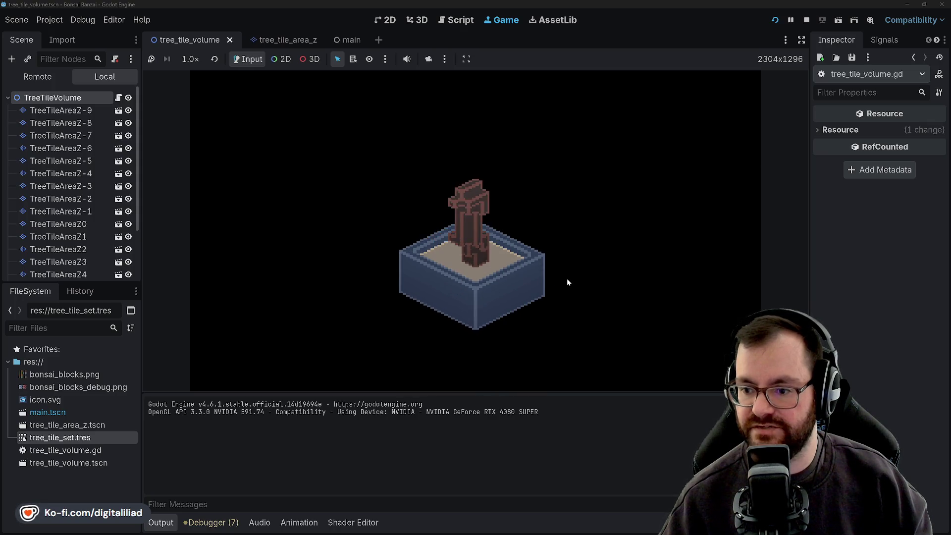
left_click(776, 19)
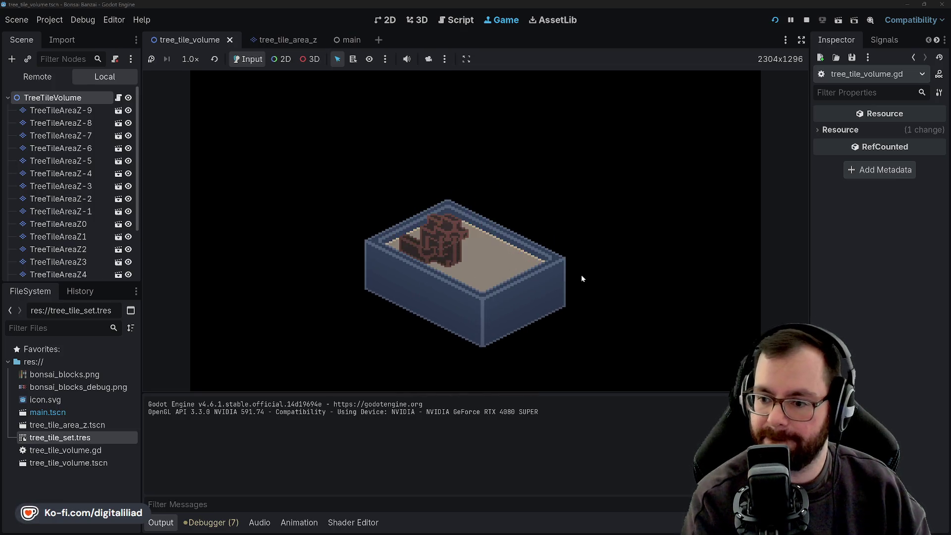
left_click(807, 19)
Step: Change the x, y and z randf_range lower bounds from 0 to -1 and save
left_click(546, 169)
scroll(494, 185, "up", 2)
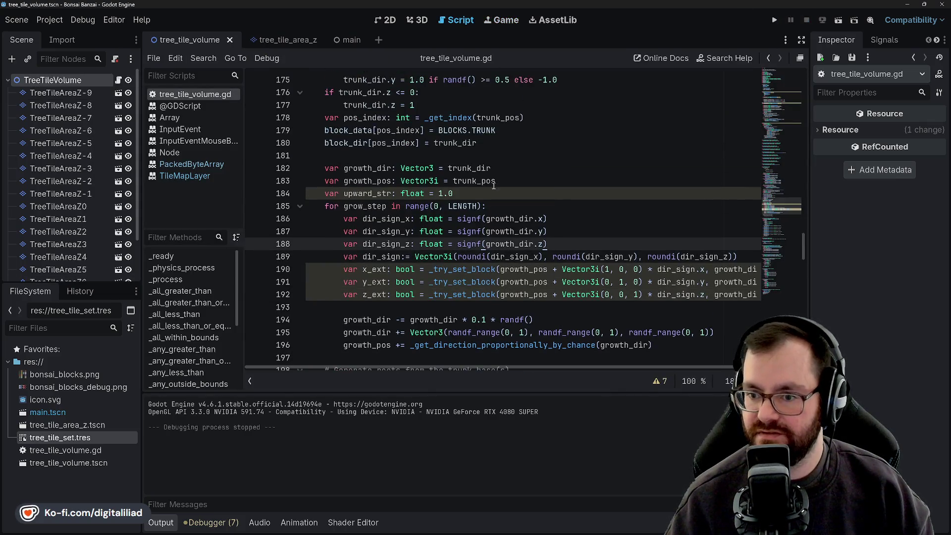
double_click(366, 168)
scroll(376, 198, "down", 2)
double_click(357, 244)
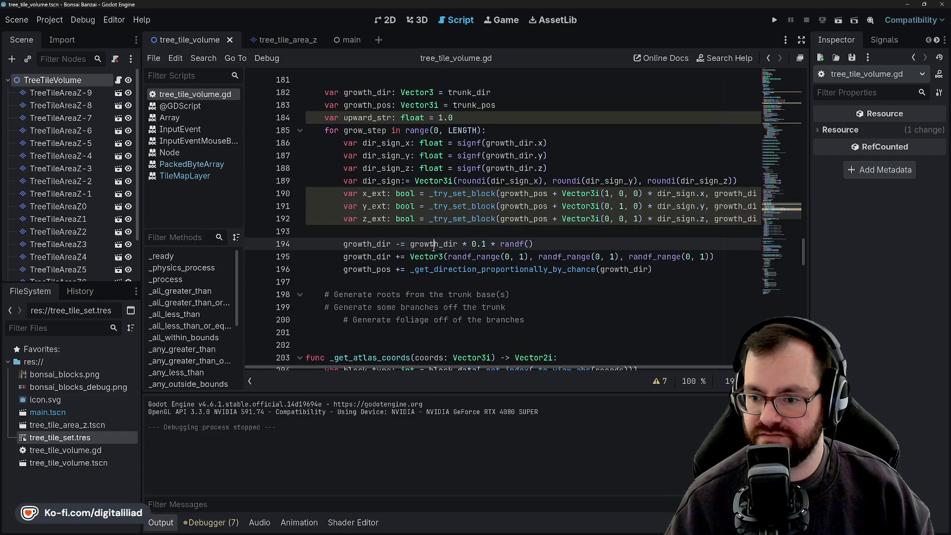
left_click(382, 245)
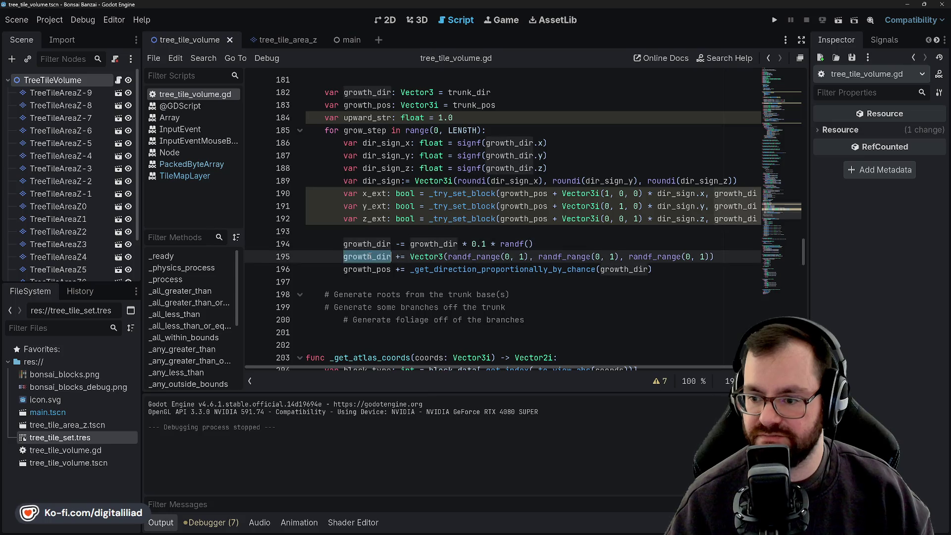
left_click(439, 244)
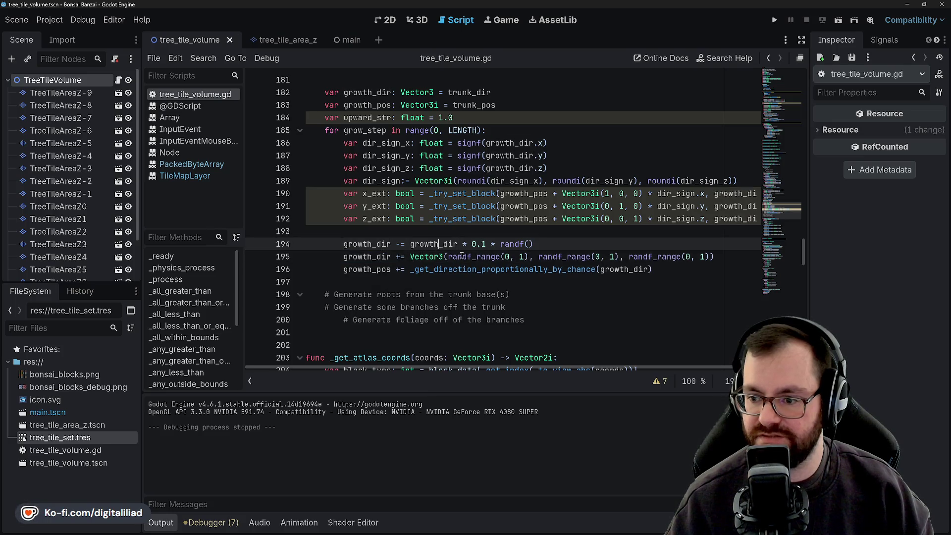
double_click(507, 256)
type("-1")
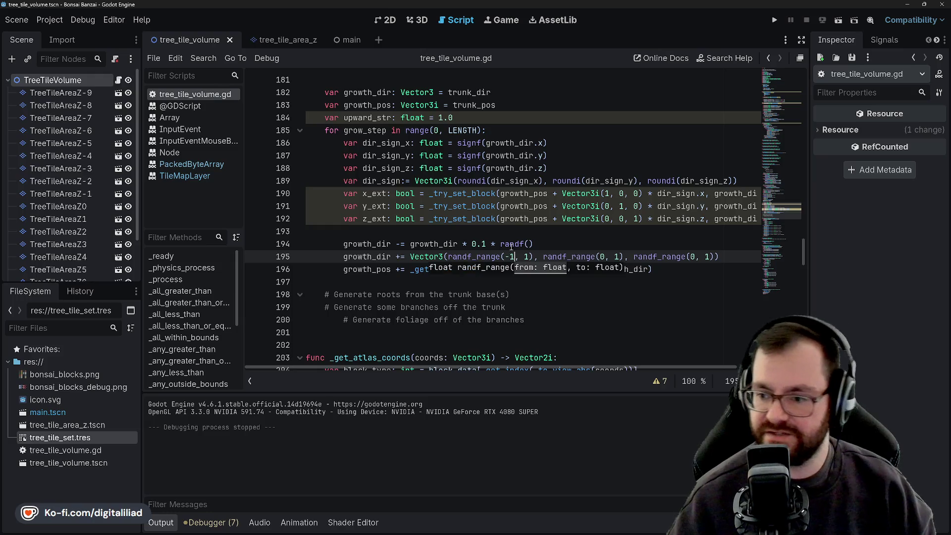
left_click(569, 225)
double_click(602, 257)
type("-1")
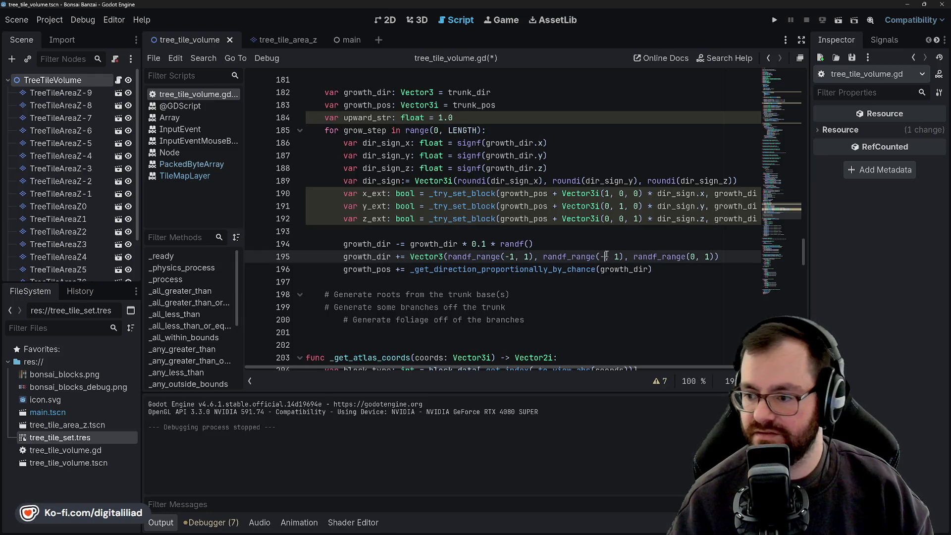
left_click(666, 239)
double_click(699, 256)
type("-1")
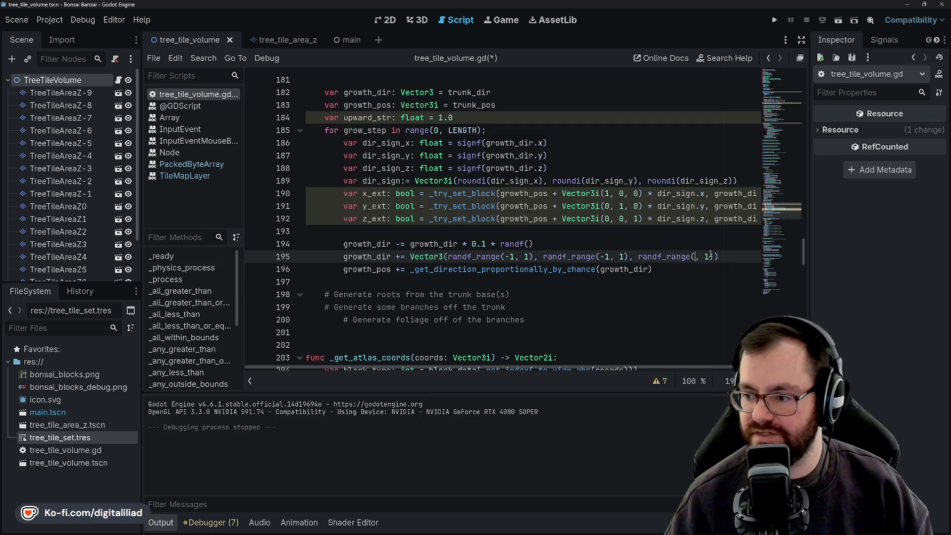
left_click(578, 237)
key("ctrl+s")
Step: Review where growth_dir is used, then launch the game with F5
key("Down")
key("Home")
key("ctrl+shift+Right")
left_click(392, 244)
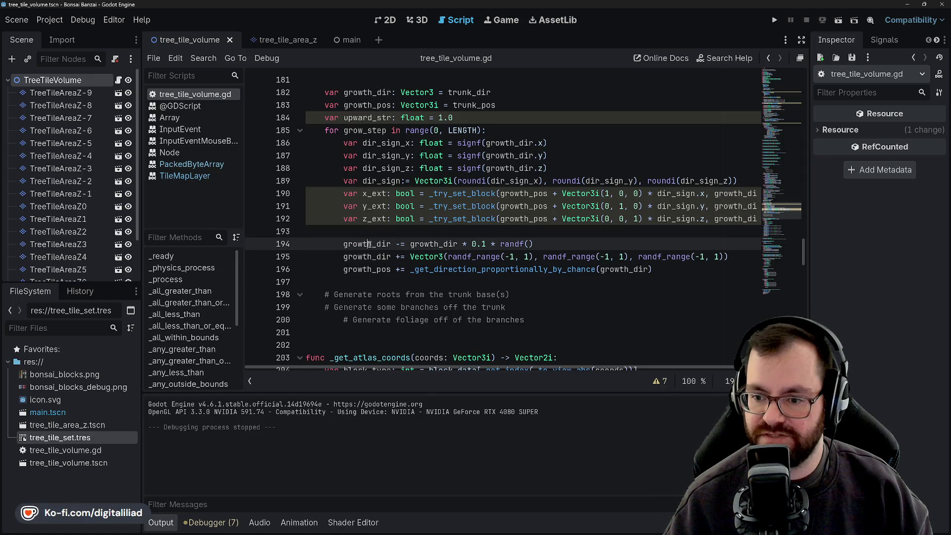
double_click(421, 244)
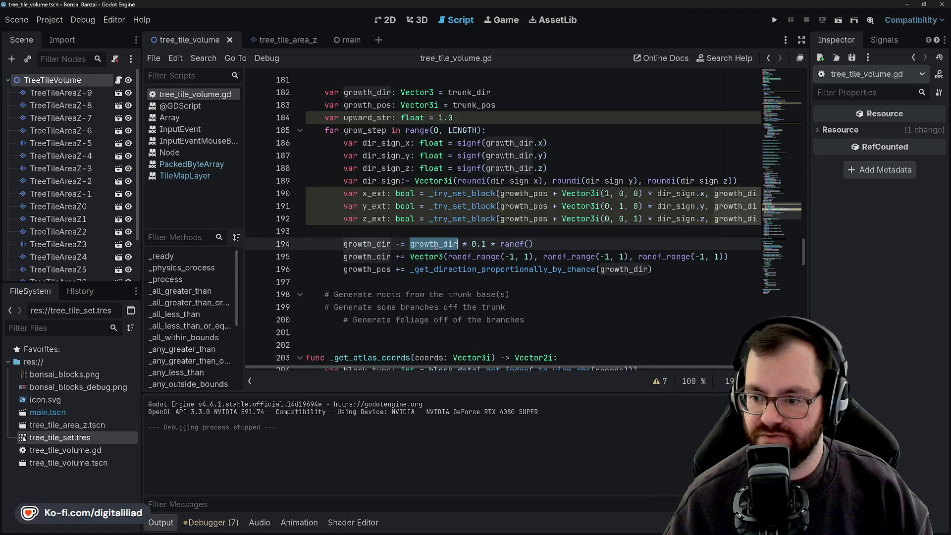
left_click(500, 244)
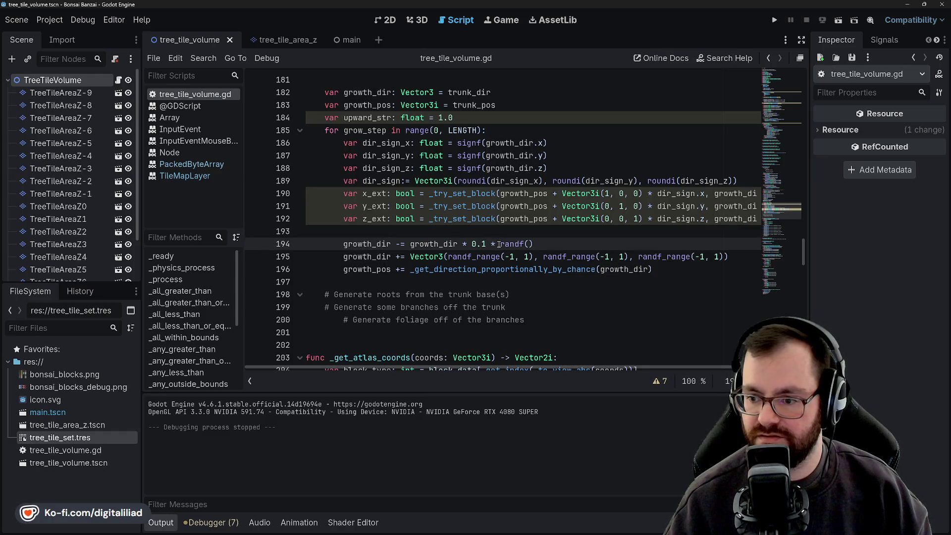
double_click(437, 243)
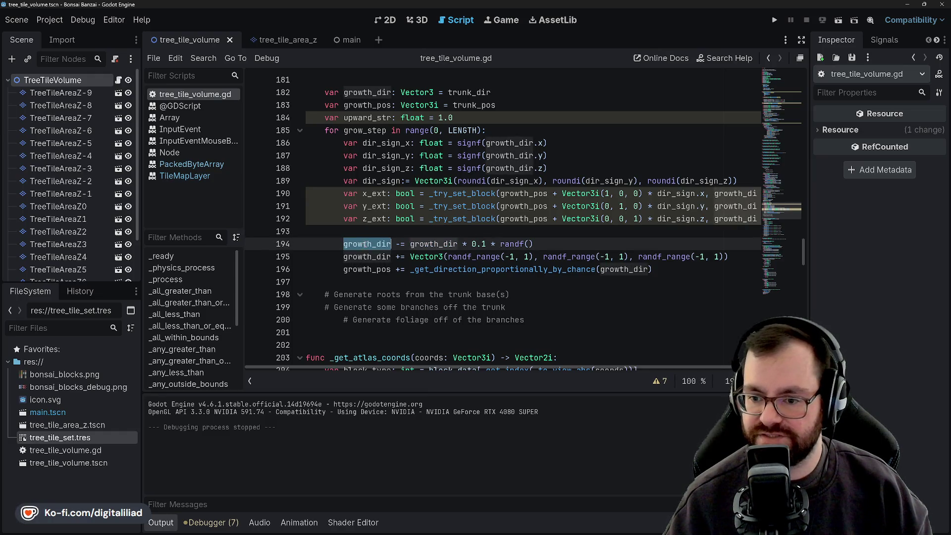
left_click(372, 243)
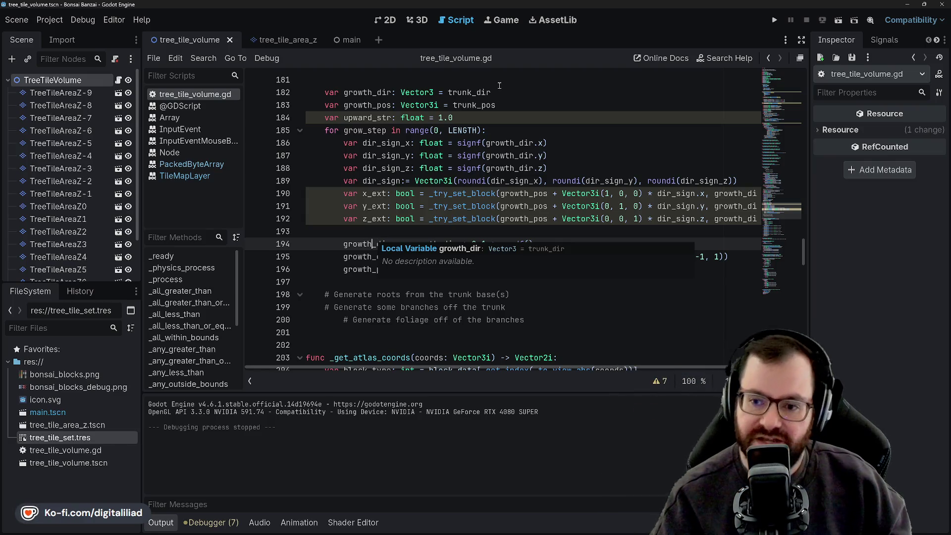
left_click(344, 243)
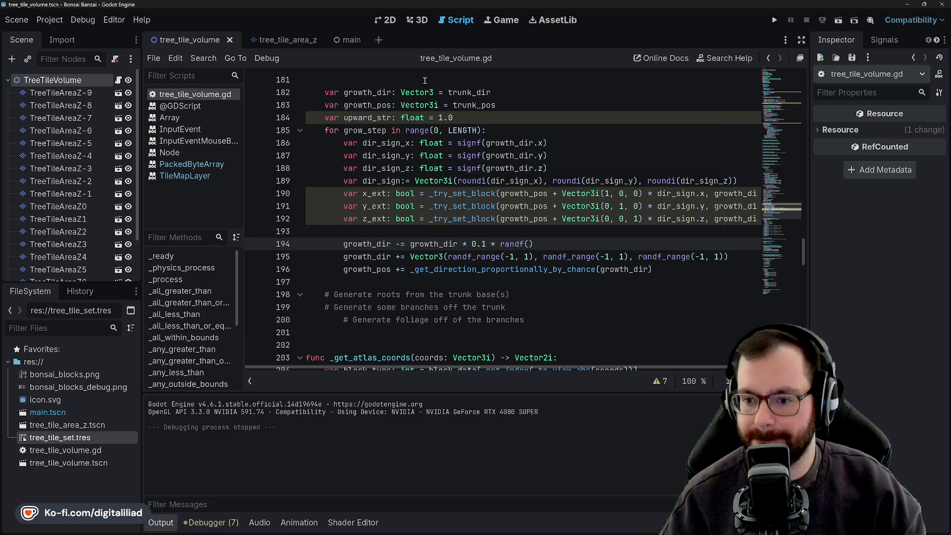
key("F5")
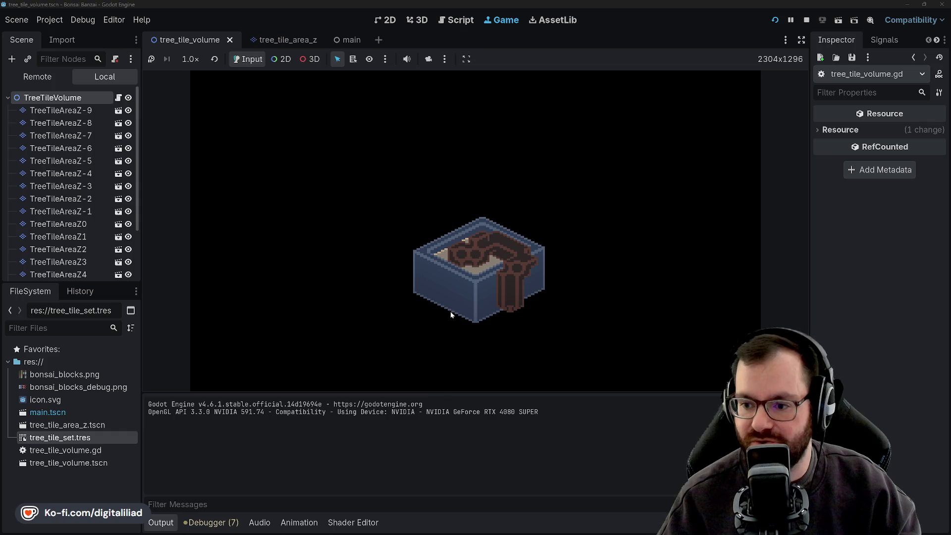
Step: Click the pot twice in the running game to regrow new winding bonsai trunks
left_click(515, 294)
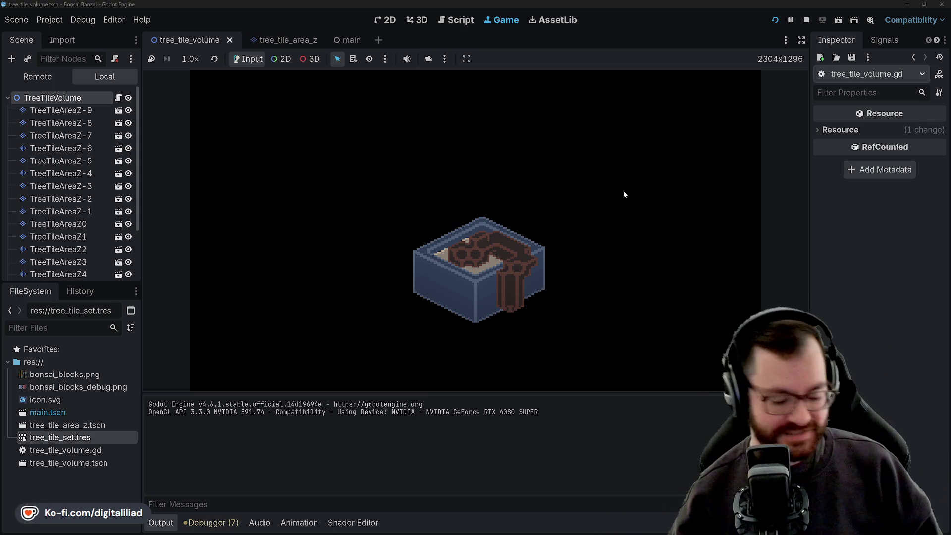
left_click(641, 179)
Step: Reroll the pot and tree dozens of times until a diagonal trunk hooks over a square pot
left_click(563, 265)
left_click(564, 267)
left_click(564, 267)
left_click(563, 263)
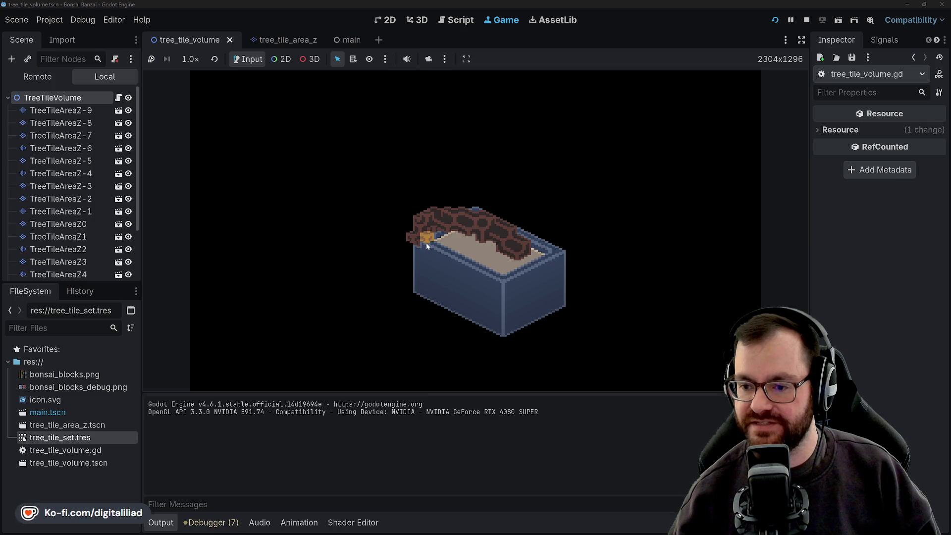
left_click(411, 234)
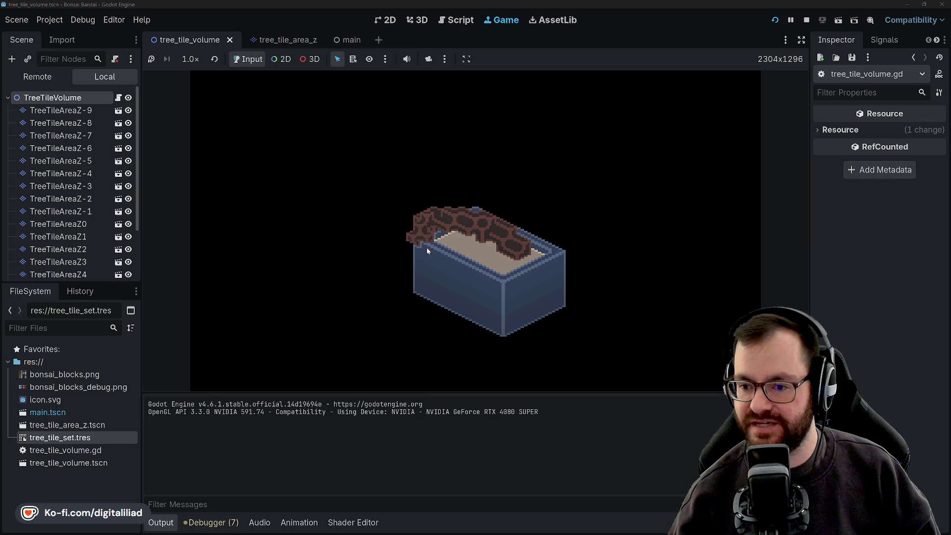
left_click(436, 242)
left_click(569, 282)
left_click(555, 273)
left_click(555, 273)
left_click(555, 273)
left_click(555, 272)
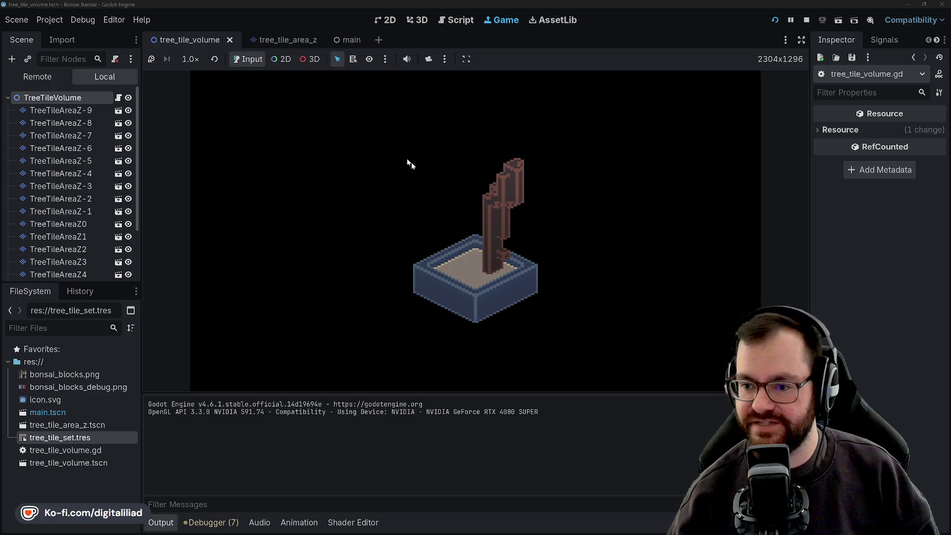
left_click(722, 292)
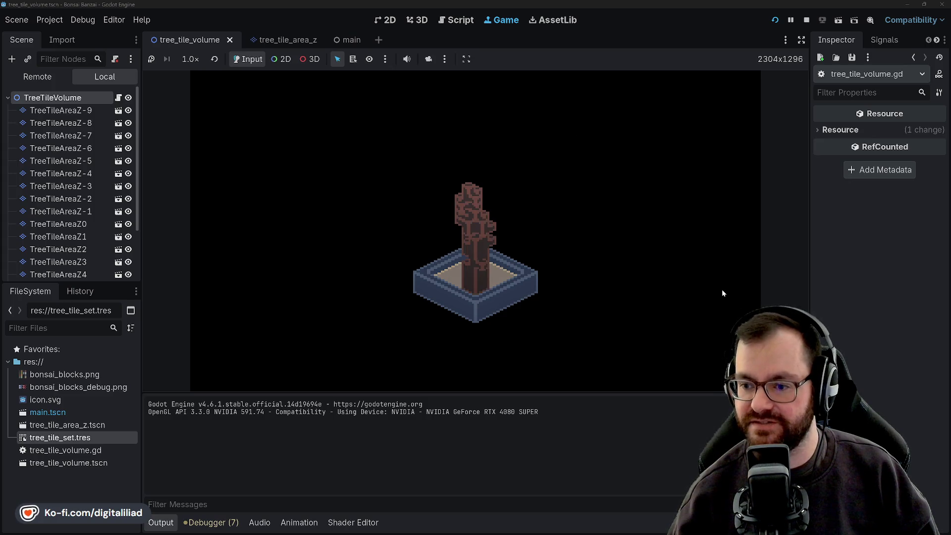
left_click(722, 291)
left_click(723, 291)
left_click(722, 291)
left_click(722, 291)
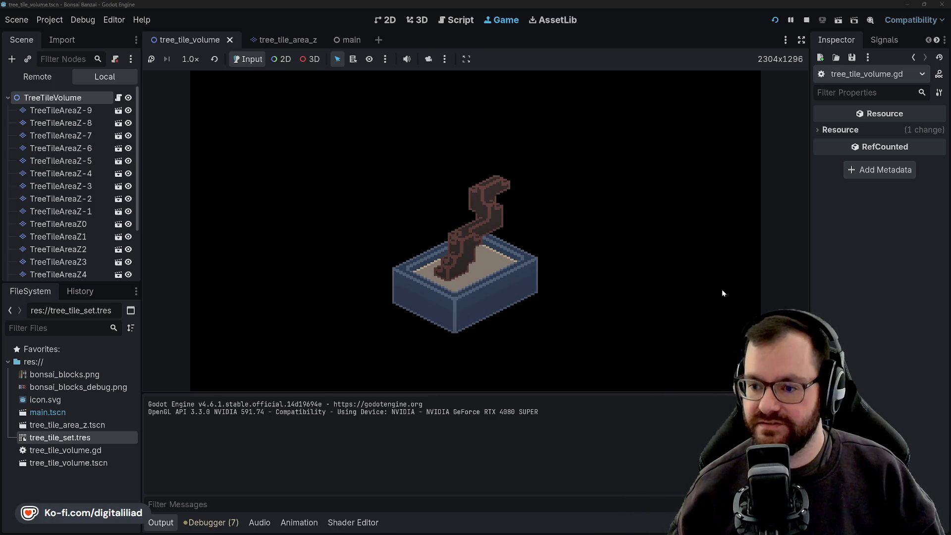
left_click(722, 292)
left_click(722, 292)
left_click(722, 292)
left_click(722, 293)
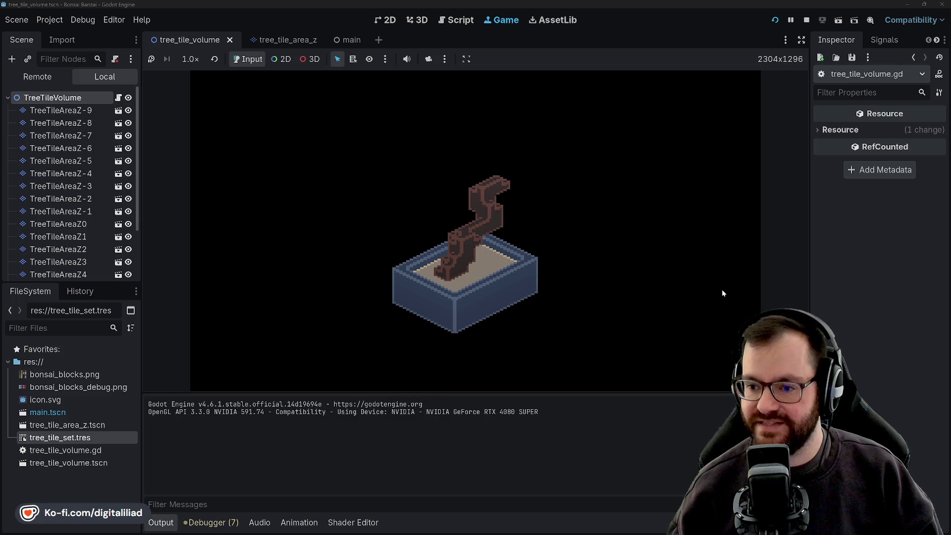
left_click(722, 290)
left_click(723, 290)
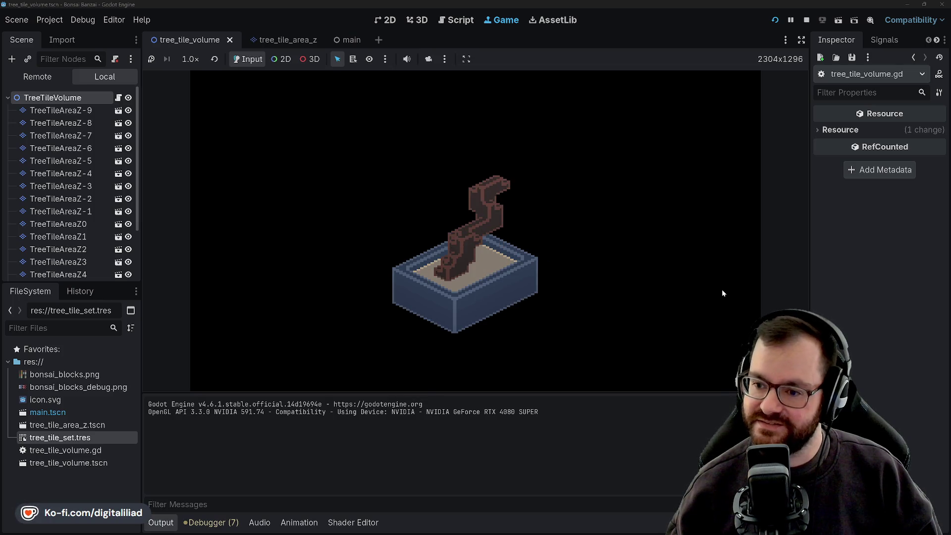
left_click(722, 292)
left_click(722, 292)
left_click(722, 292)
left_click(722, 293)
left_click(722, 293)
left_click(722, 293)
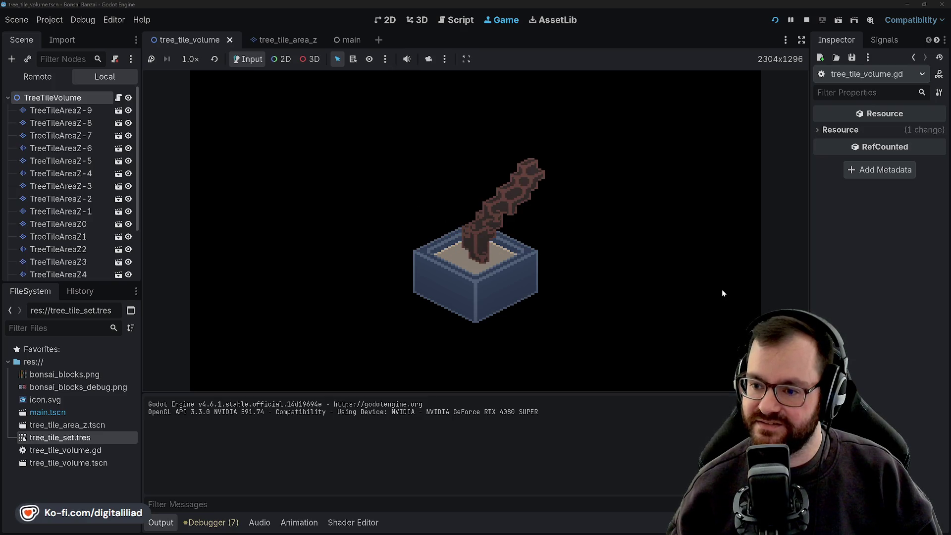
left_click(722, 293)
left_click(722, 294)
left_click(722, 293)
left_click(722, 293)
left_click(722, 294)
left_click(722, 293)
left_click(722, 293)
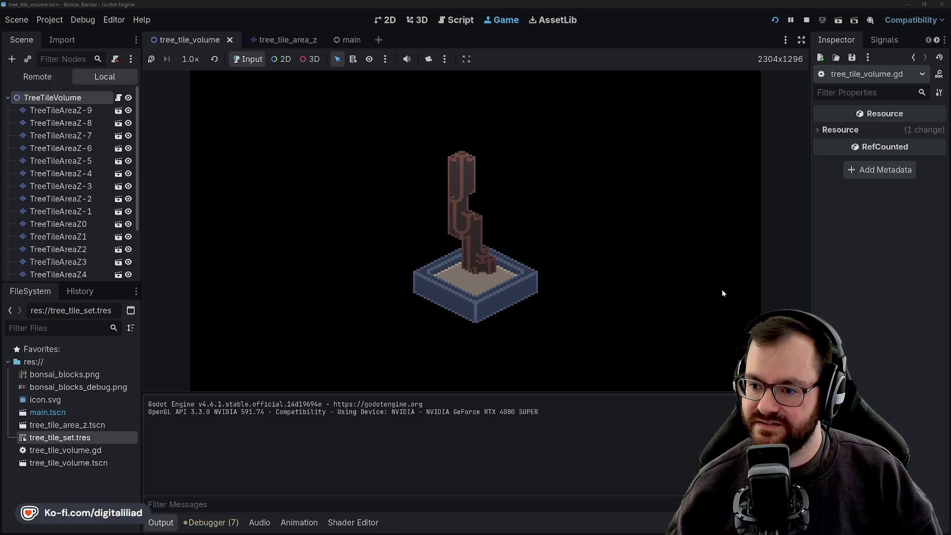
left_click(722, 293)
left_click(722, 293)
left_click(723, 293)
left_click(722, 293)
left_click(723, 293)
left_click(722, 293)
left_click(722, 294)
left_click(722, 294)
left_click(722, 293)
left_click(722, 293)
left_click(722, 293)
left_click(722, 293)
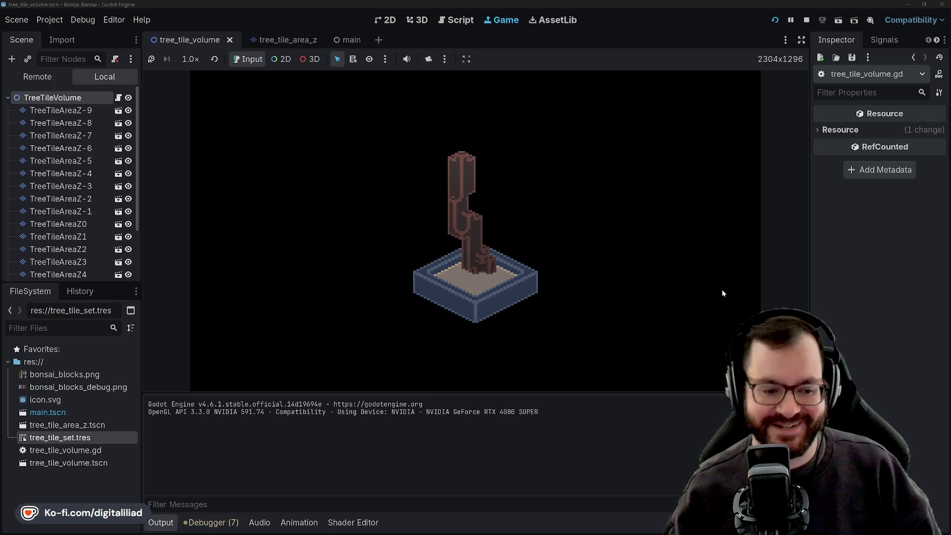
left_click(723, 293)
left_click(722, 293)
left_click(723, 293)
left_click(722, 293)
left_click(722, 293)
left_click(723, 293)
left_click(722, 293)
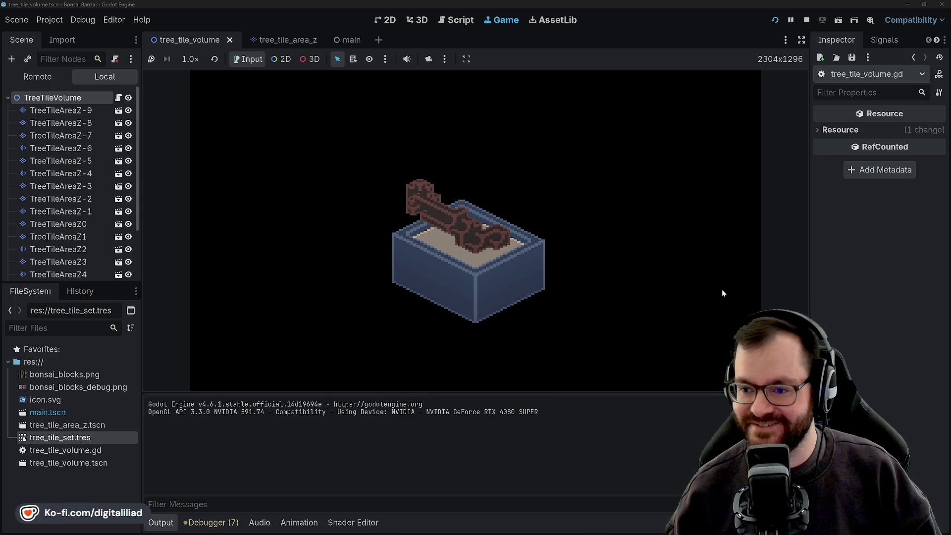
left_click(723, 293)
left_click(722, 293)
left_click(722, 293)
left_click(722, 293)
left_click(722, 293)
left_click(722, 293)
left_click(722, 294)
left_click(722, 293)
left_click(722, 293)
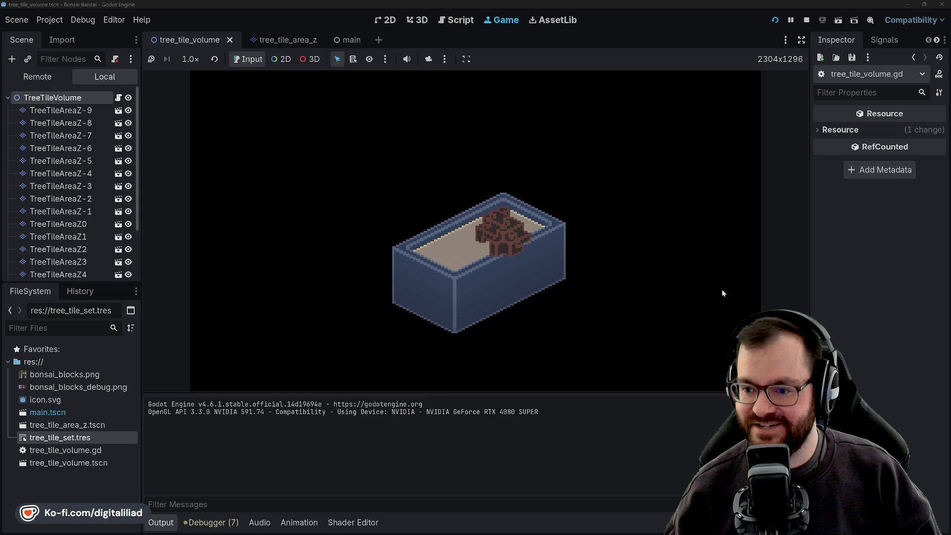
left_click(722, 294)
left_click(722, 294)
left_click(723, 294)
left_click(722, 294)
left_click(722, 294)
left_click(722, 293)
left_click(722, 294)
left_click(722, 293)
left_click(722, 293)
left_click(723, 293)
left_click(722, 294)
left_click(722, 293)
left_click(722, 293)
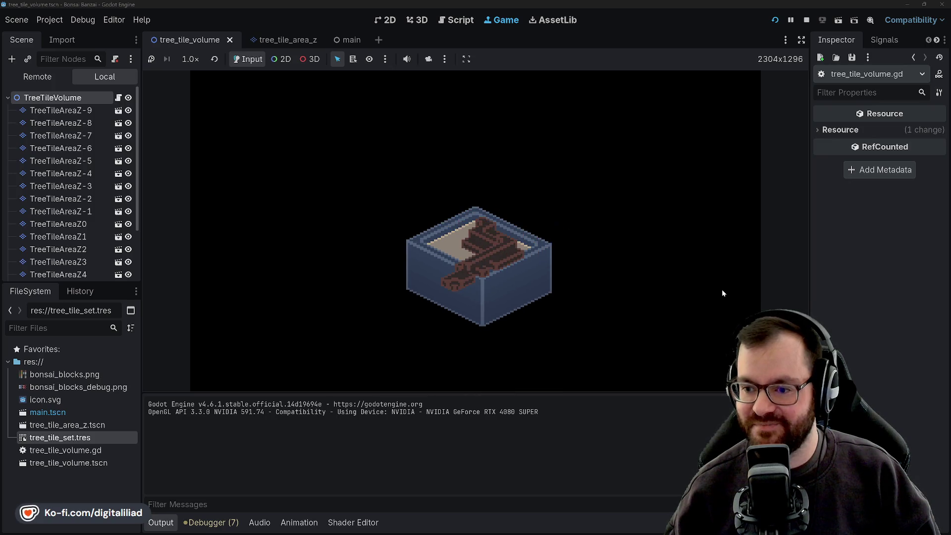
left_click(722, 293)
left_click(722, 293)
left_click(722, 293)
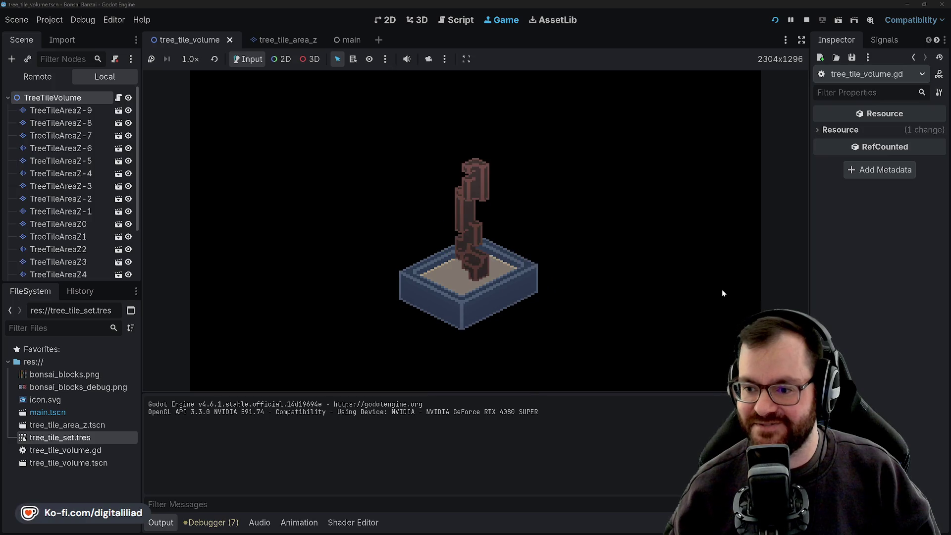
left_click(722, 293)
left_click(722, 293)
left_click(722, 293)
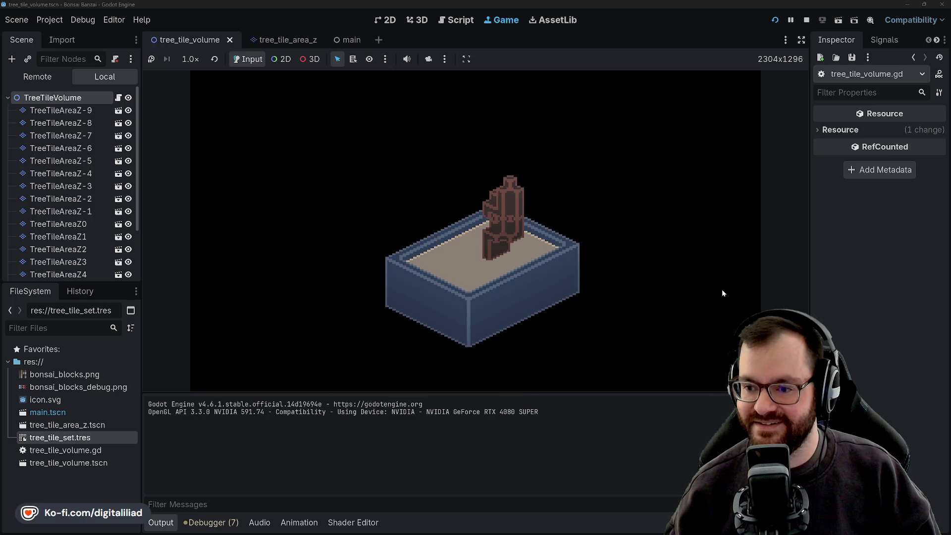
left_click(722, 293)
left_click(722, 293)
left_click(722, 293)
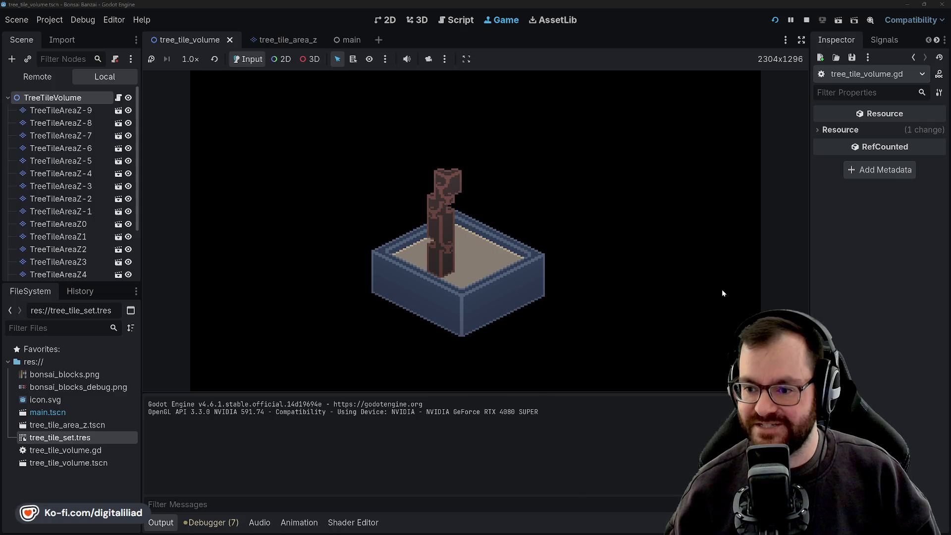
left_click(722, 293)
left_click(722, 293)
left_click(722, 293)
left_click(722, 293)
left_click(722, 293)
left_click(722, 293)
left_click(722, 293)
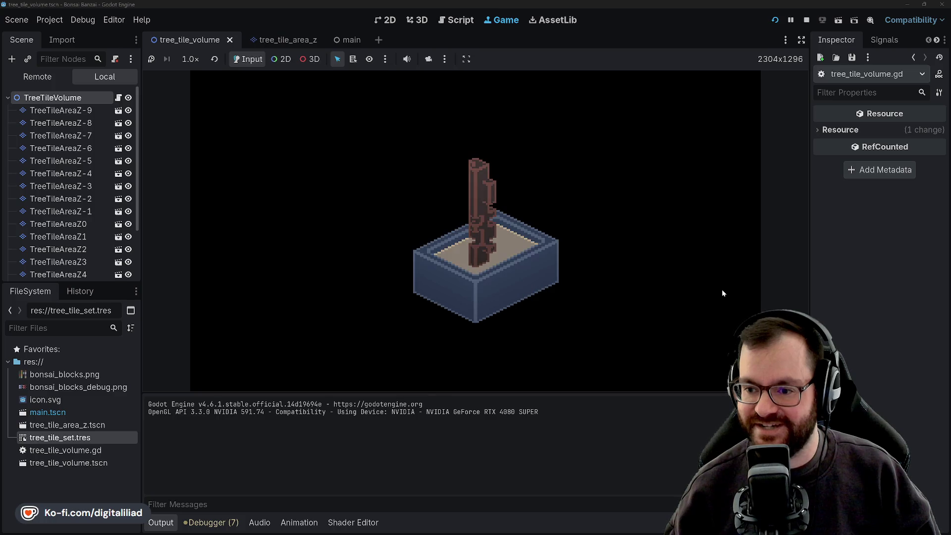
left_click(722, 293)
left_click(723, 293)
left_click(722, 293)
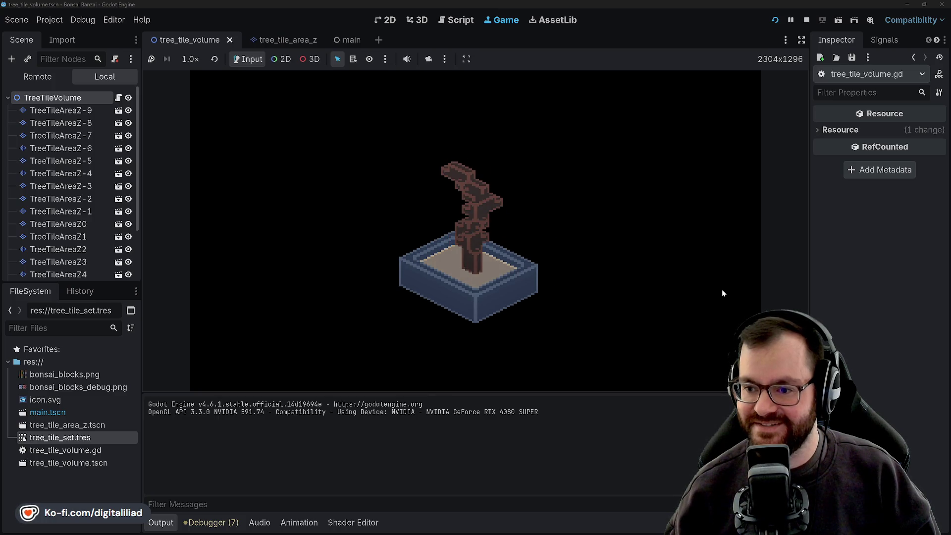
left_click(723, 293)
left_click(722, 294)
left_click(722, 293)
left_click(723, 293)
left_click(722, 294)
left_click(722, 293)
left_click(722, 293)
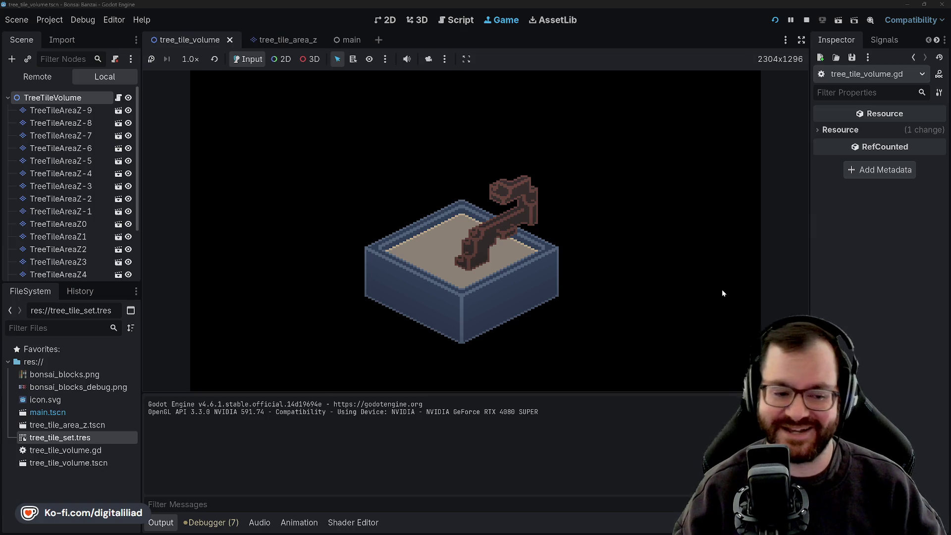
Step: Regenerate once more, producing a deep narrow pot with a trunk branching off to the right
left_click(722, 293)
Step: Regenerate the pot and trunk 64 times, ending on a low trunk sprawling left past a wide, deep pot
left_click(722, 293)
left_click(723, 293)
left_click(722, 293)
left_click(723, 293)
left_click(723, 294)
left_click(723, 294)
left_click(723, 293)
left_click(723, 294)
left_click(722, 293)
left_click(723, 293)
left_click(723, 293)
left_click(723, 293)
left_click(723, 294)
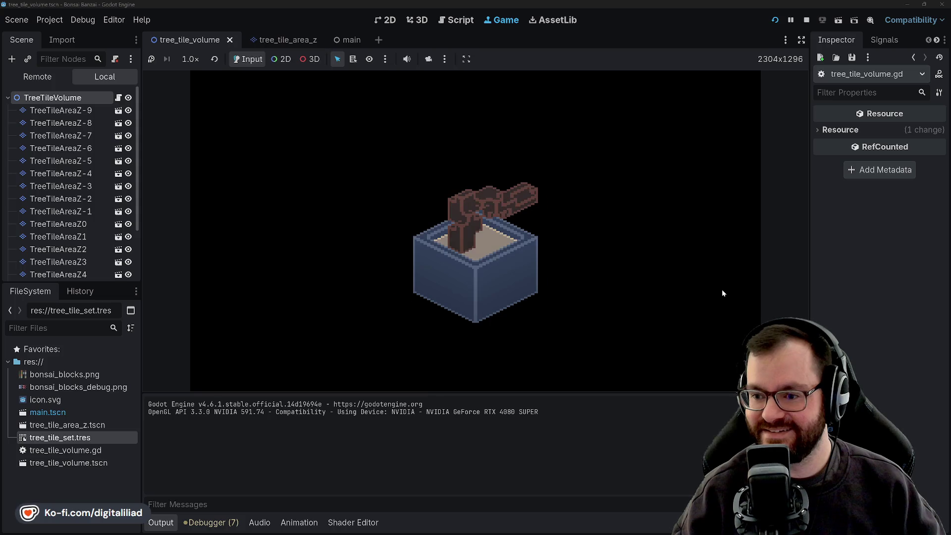
left_click(723, 293)
left_click(722, 294)
left_click(723, 293)
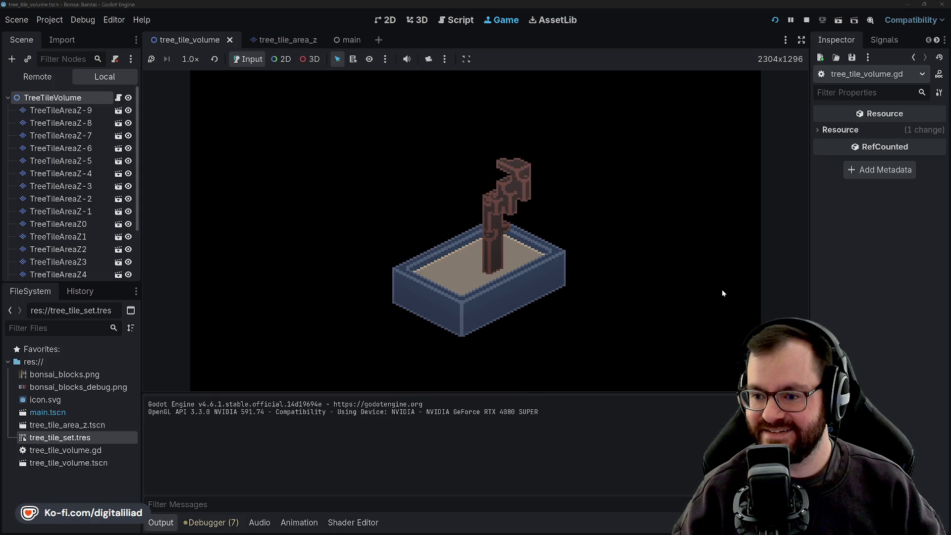
left_click(722, 293)
left_click(723, 293)
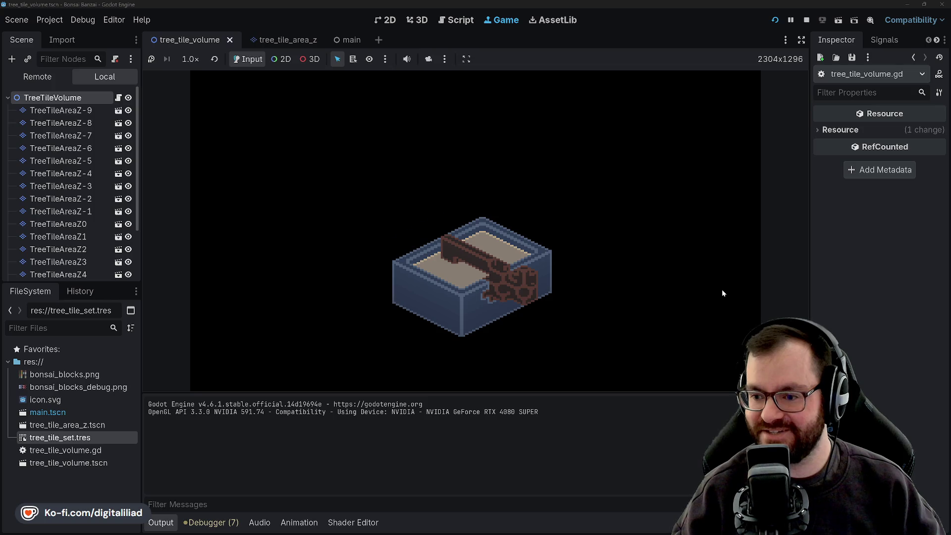
left_click(723, 293)
left_click(723, 293)
left_click(723, 293)
left_click(723, 293)
left_click(722, 293)
left_click(723, 294)
left_click(723, 294)
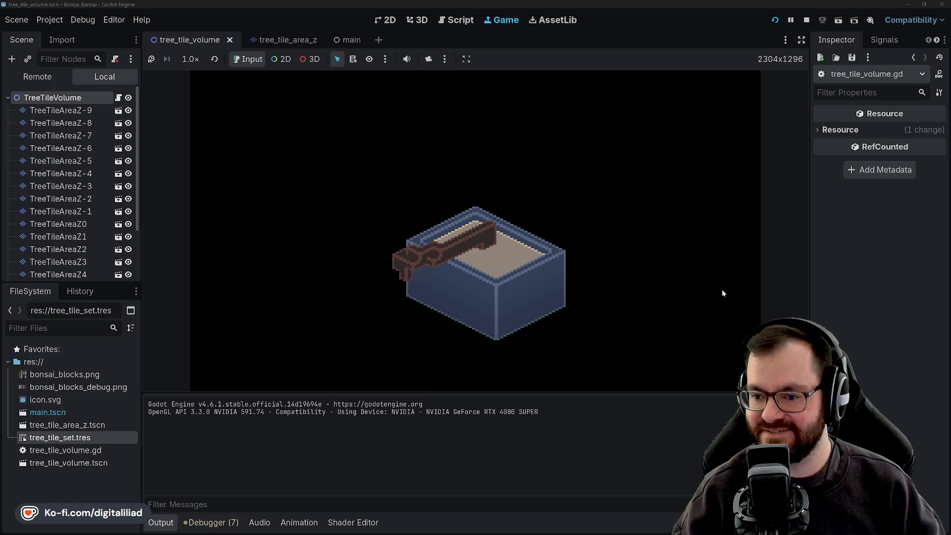
left_click(723, 293)
left_click(723, 293)
left_click(723, 293)
left_click(723, 293)
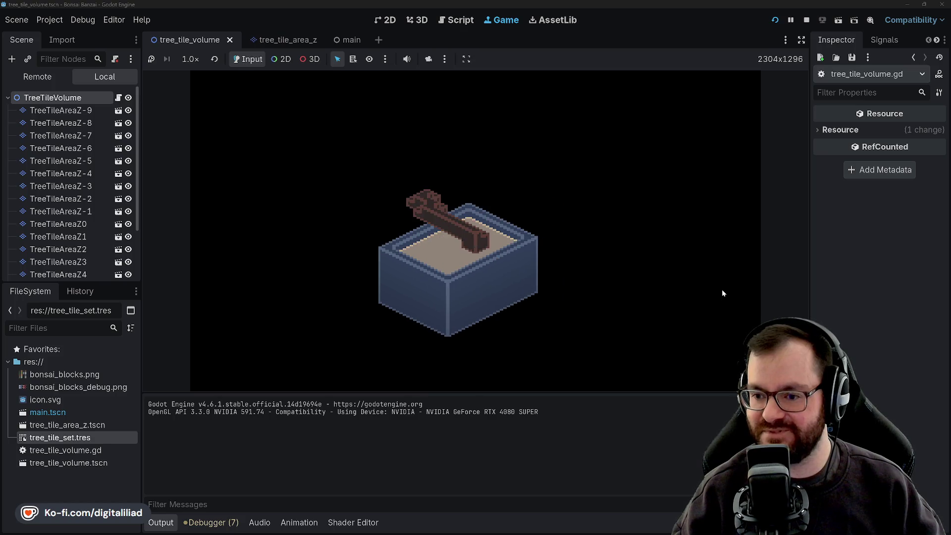
left_click(722, 293)
left_click(723, 294)
left_click(723, 293)
left_click(723, 293)
left_click(722, 293)
left_click(723, 293)
left_click(723, 293)
left_click(723, 294)
left_click(723, 293)
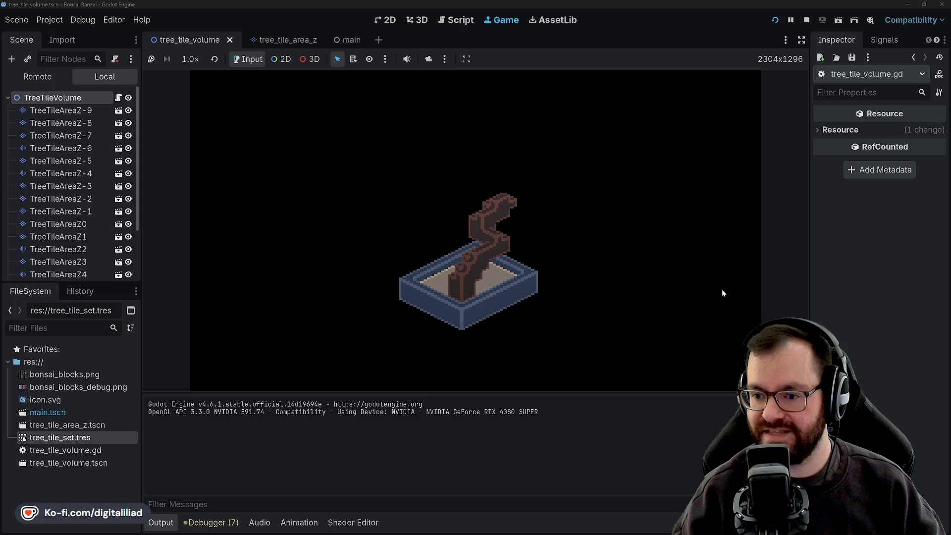
left_click(723, 294)
left_click(723, 293)
left_click(723, 293)
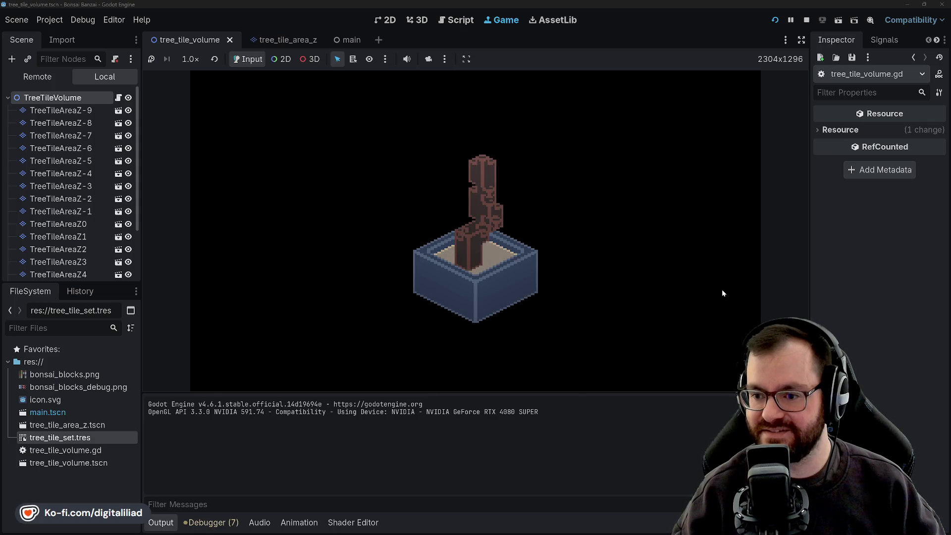
left_click(723, 294)
left_click(723, 294)
left_click(723, 293)
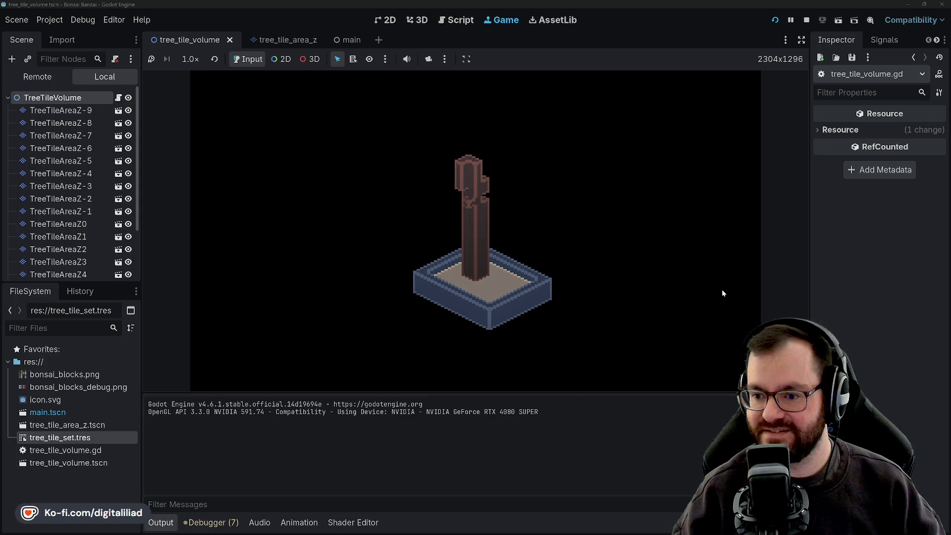
left_click(722, 293)
left_click(723, 293)
left_click(723, 293)
left_click(723, 294)
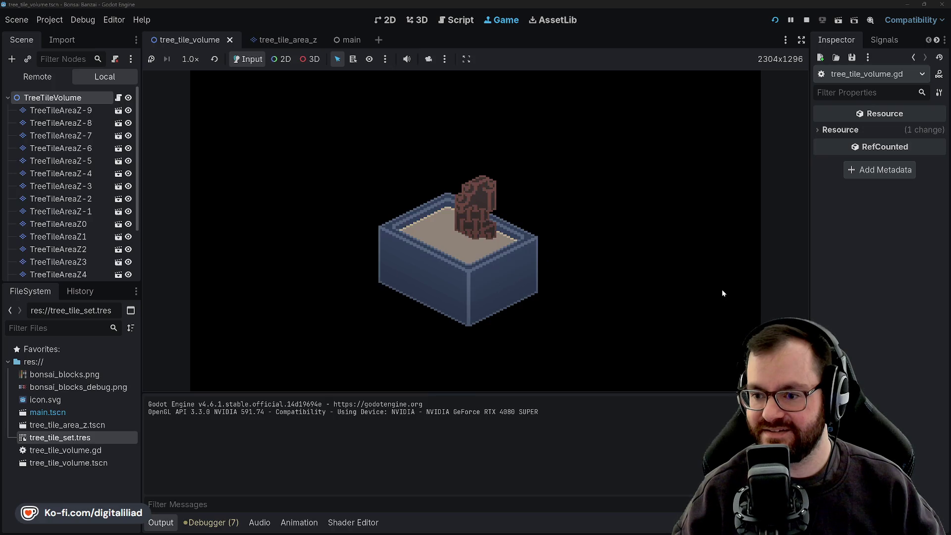
left_click(723, 293)
left_click(723, 294)
left_click(722, 293)
left_click(722, 293)
left_click(723, 293)
left_click(723, 293)
left_click(723, 293)
left_click(722, 293)
left_click(723, 293)
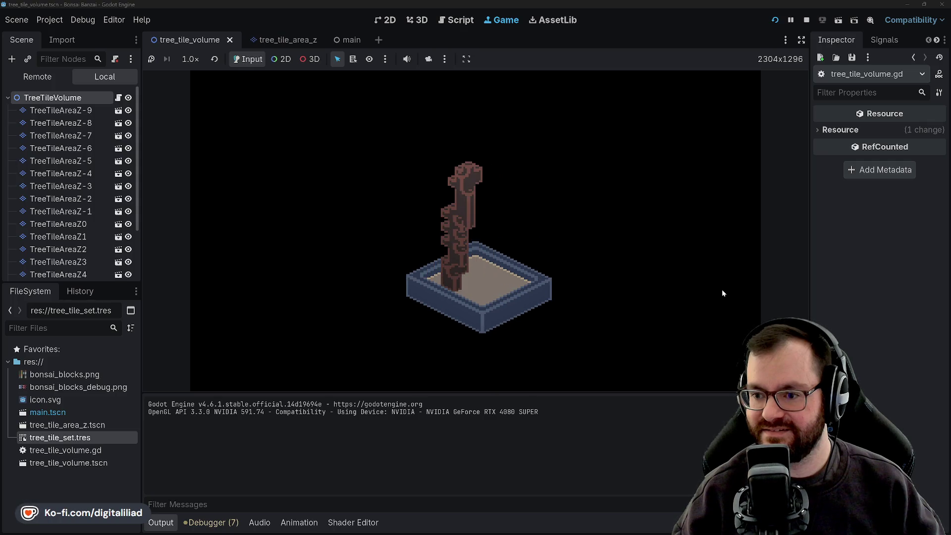
left_click(723, 293)
left_click(722, 293)
left_click(722, 293)
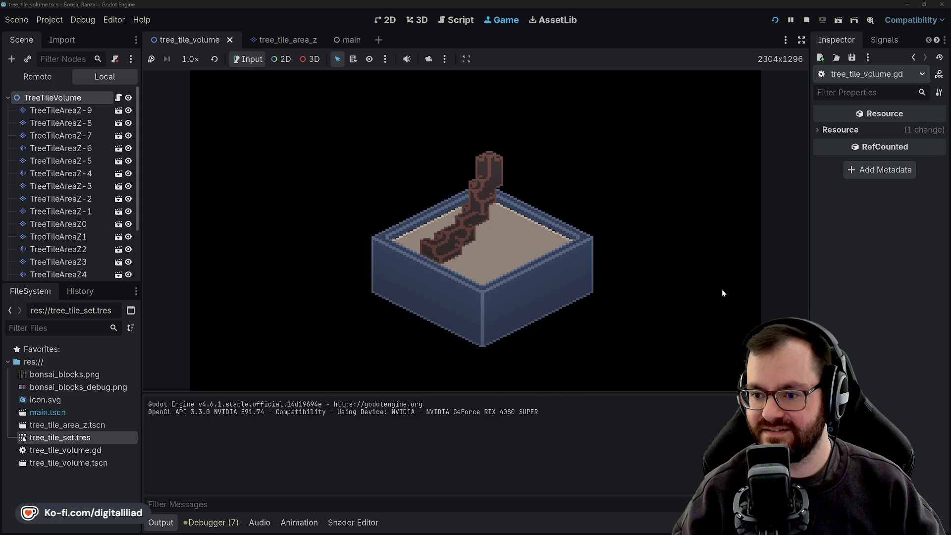
left_click(722, 293)
left_click(723, 294)
left_click(723, 293)
left_click(722, 294)
left_click(723, 293)
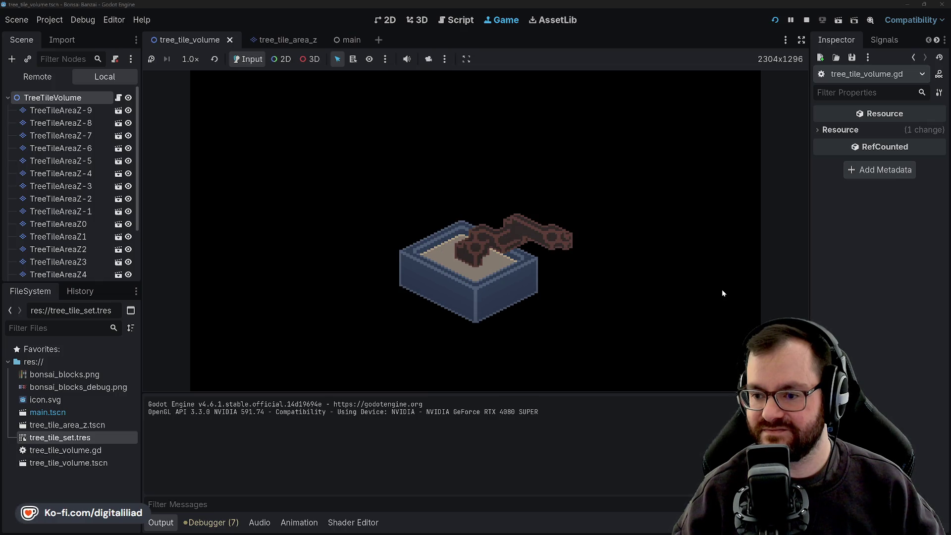
left_click(723, 293)
left_click(723, 293)
left_click(723, 293)
left_click(723, 293)
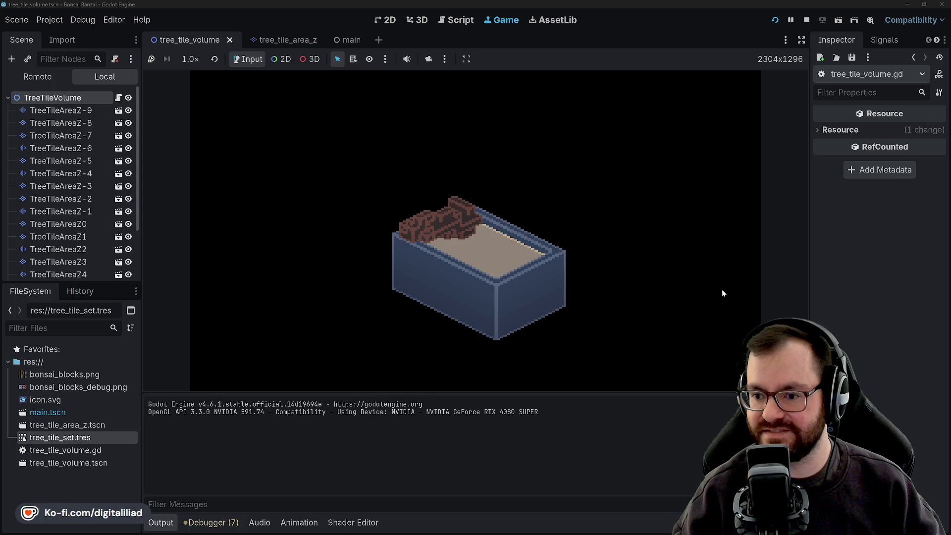
left_click(723, 293)
left_click(723, 293)
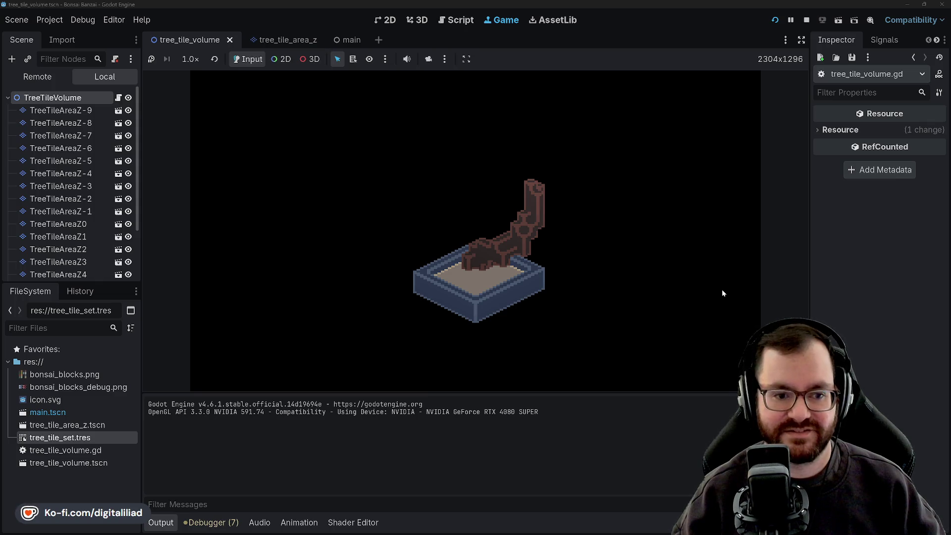
left_click(722, 293)
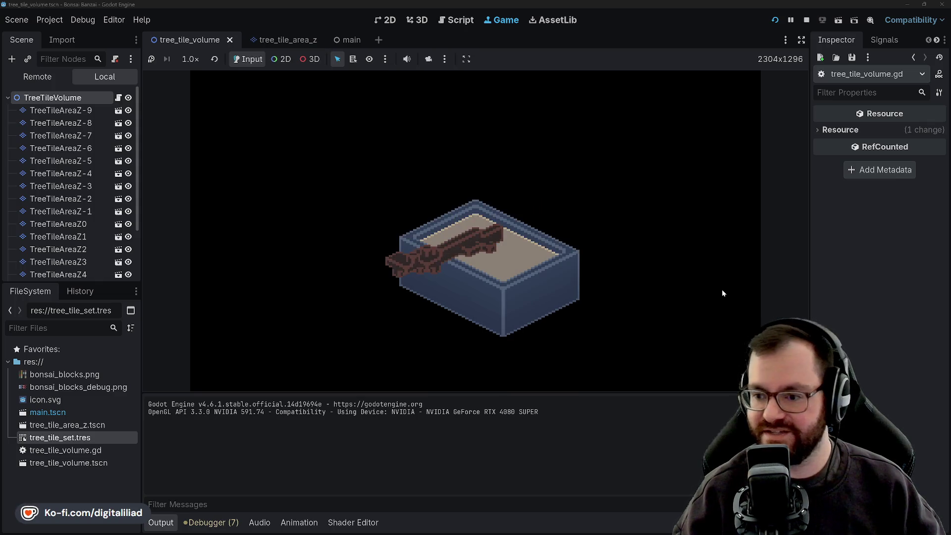
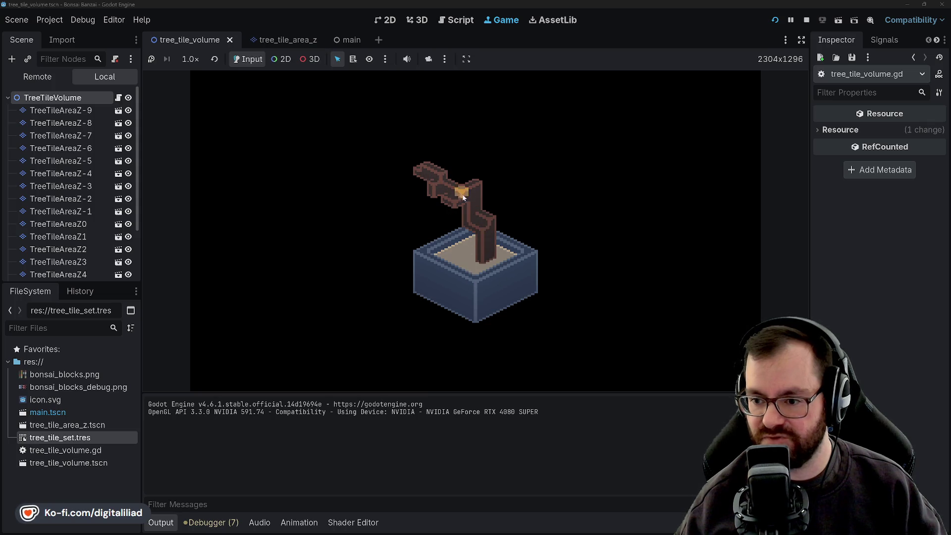
Step: Regenerate the bonsai and pot dozens of times in the Game view to compare trunk shapes
left_click(472, 328)
left_click(518, 283)
left_click(518, 283)
left_click(515, 283)
left_click(515, 284)
left_click(515, 281)
left_click(514, 281)
left_click(517, 304)
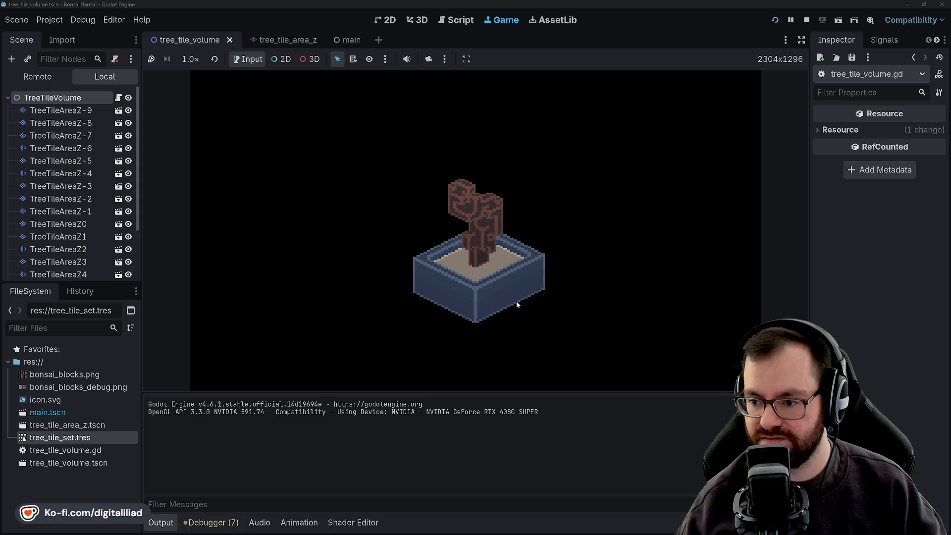
left_click(515, 299)
left_click(513, 296)
left_click(513, 299)
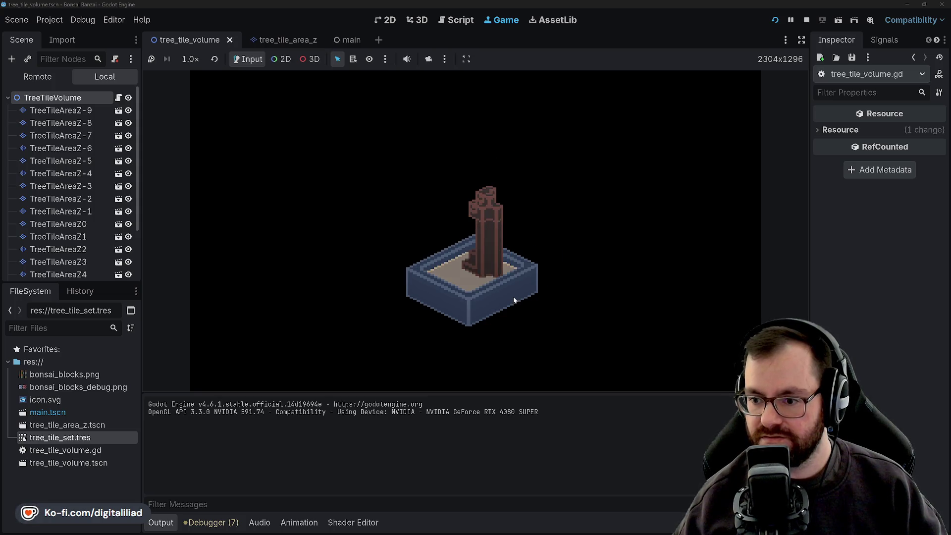
left_click(513, 300)
left_click(513, 299)
left_click(513, 298)
left_click(513, 299)
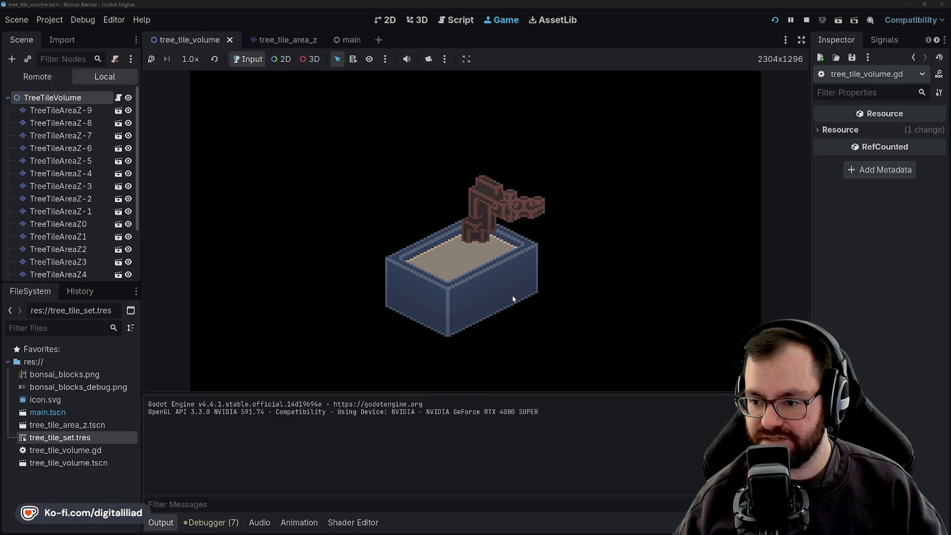
left_click(512, 297)
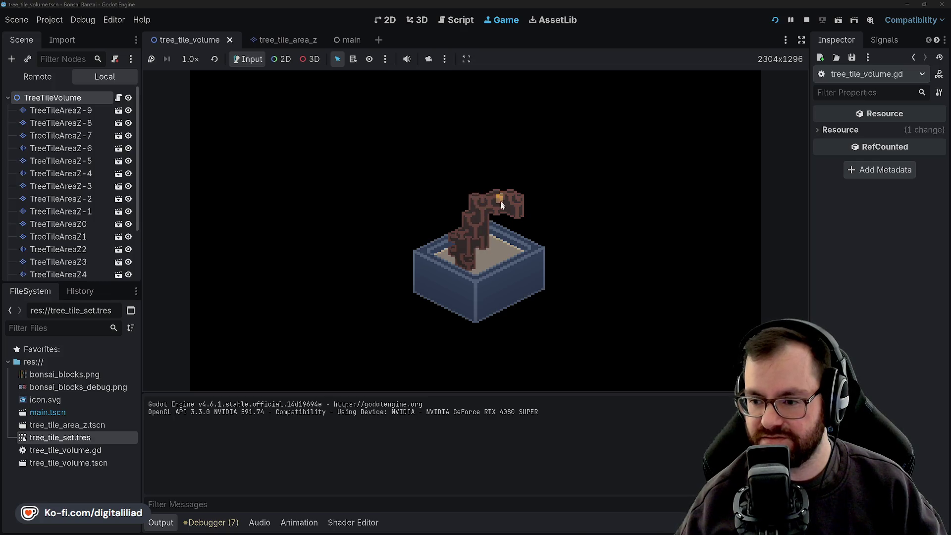
left_click(478, 208)
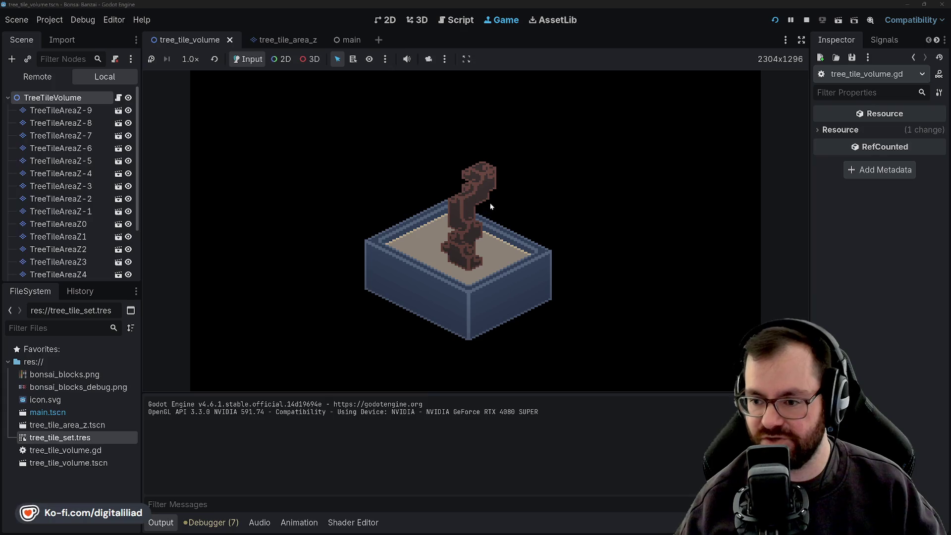
left_click(477, 180)
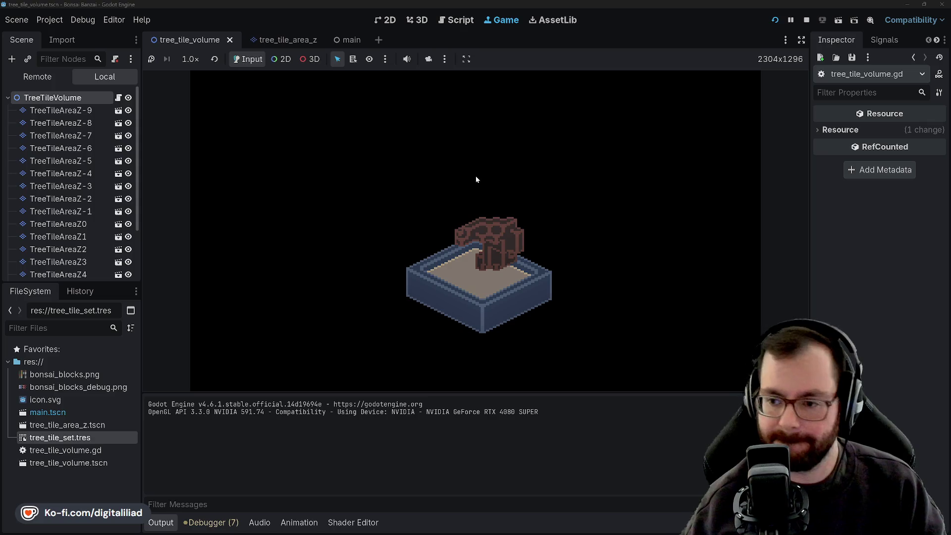
left_click(483, 180)
left_click(506, 179)
left_click(506, 173)
left_click(502, 171)
left_click(501, 169)
left_click(501, 169)
left_click(500, 169)
left_click(500, 169)
left_click(500, 166)
left_click(500, 166)
left_click(500, 166)
left_click(500, 165)
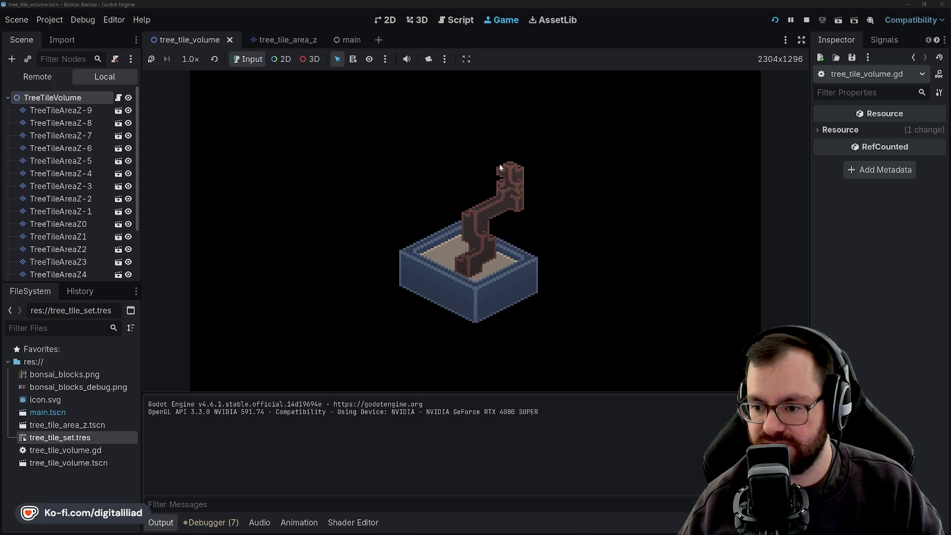
left_click(500, 165)
left_click(500, 165)
left_click(499, 166)
left_click(500, 166)
left_click(500, 166)
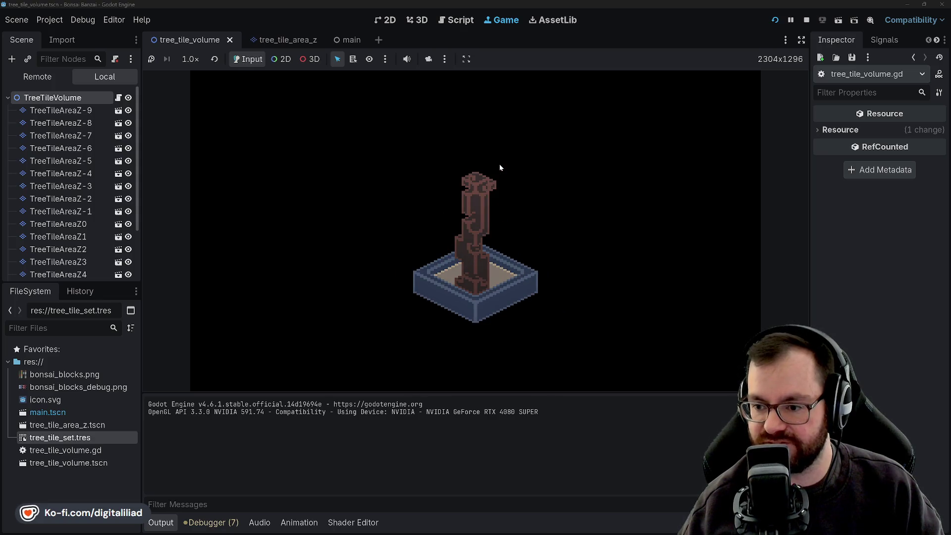
left_click(499, 166)
left_click(499, 166)
left_click(499, 165)
left_click(499, 166)
left_click(500, 165)
left_click(500, 165)
left_click(500, 165)
left_click(499, 166)
left_click(499, 165)
left_click(499, 164)
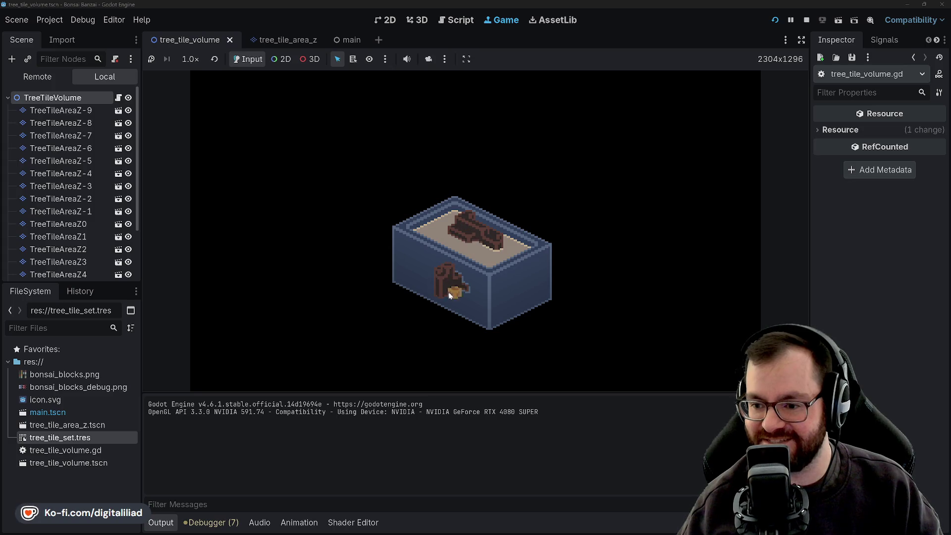
left_click(533, 199)
left_click(533, 199)
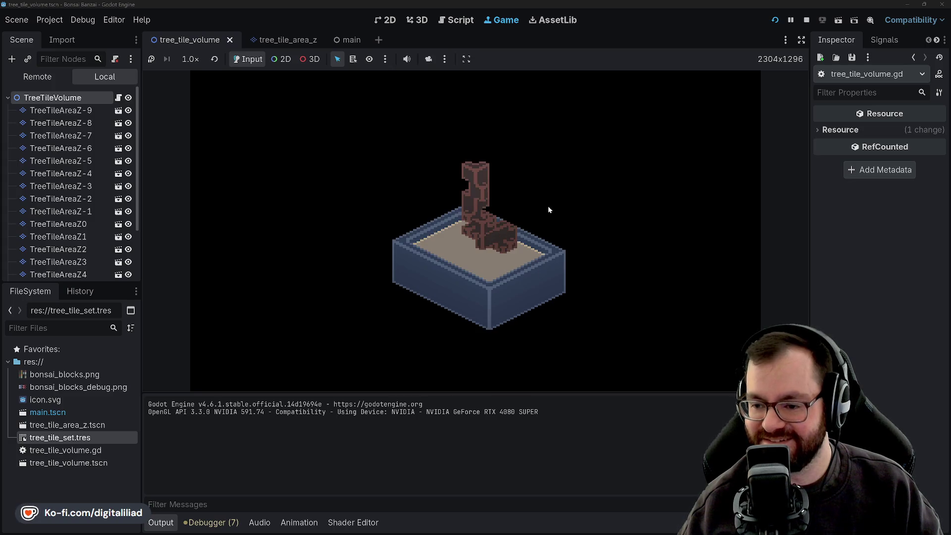
left_click(548, 206)
left_click(548, 206)
left_click(547, 206)
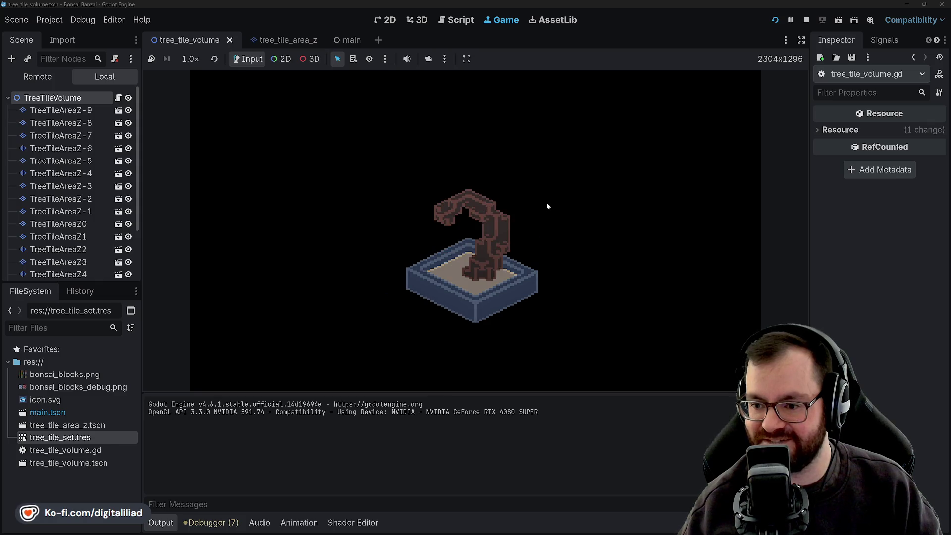
left_click(488, 236)
left_click(488, 236)
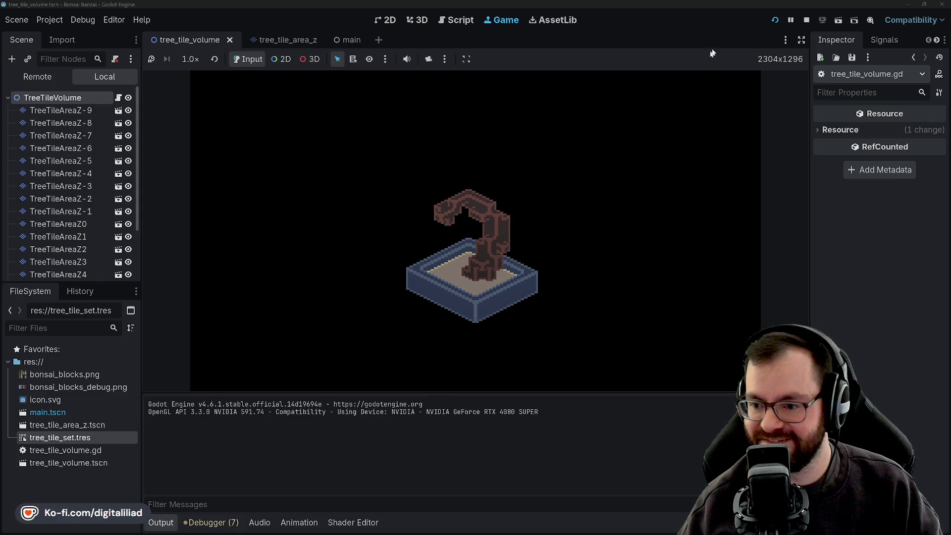
Step: Stop the game and place the caret at the end of line 187 in tree_tile_volume.gd
left_click(806, 20)
left_click(548, 180)
left_click(548, 156)
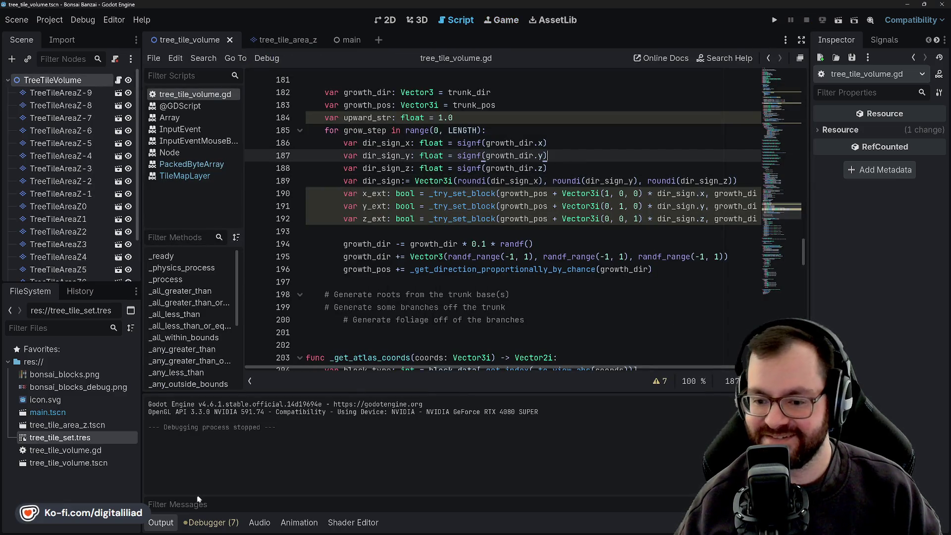
Step: Collapse the Output panel and move to the growth_pos line in the growth code
left_click(161, 523)
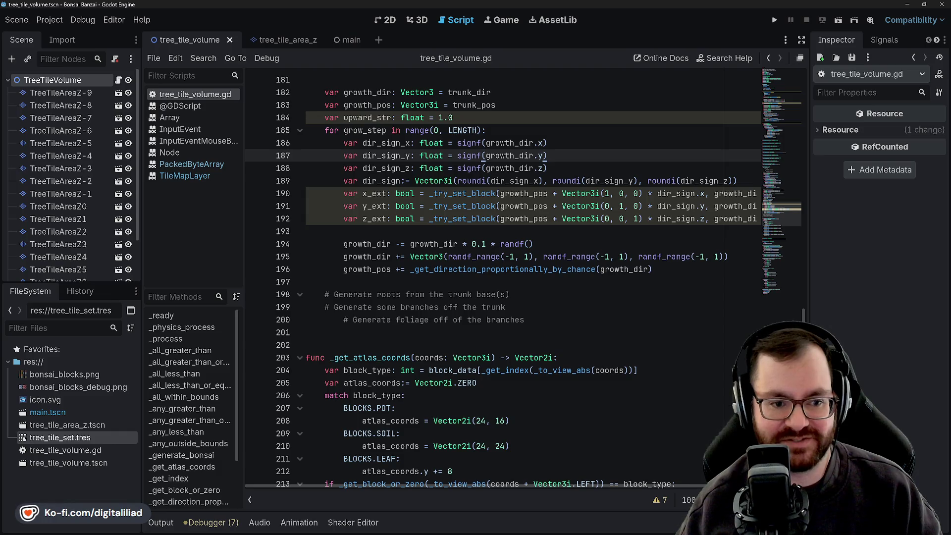
left_click(396, 232)
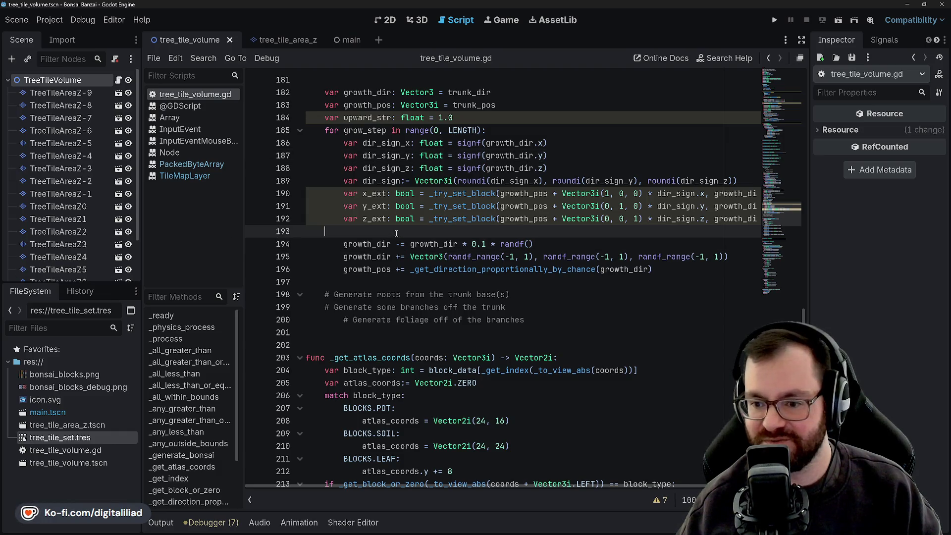
scroll(366, 223, "up", 2)
left_click(357, 180)
Step: Select upward_str, try renaming it to initial_dir, then erase the new name
double_click(360, 193)
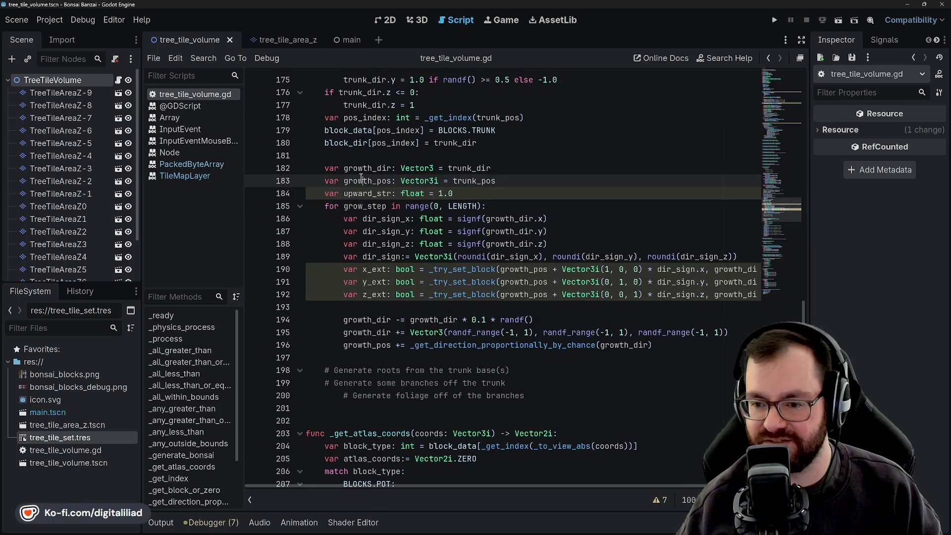
left_click(368, 194)
left_click(368, 181)
left_click(368, 169)
left_click(368, 194)
left_click(368, 181)
double_click(367, 193)
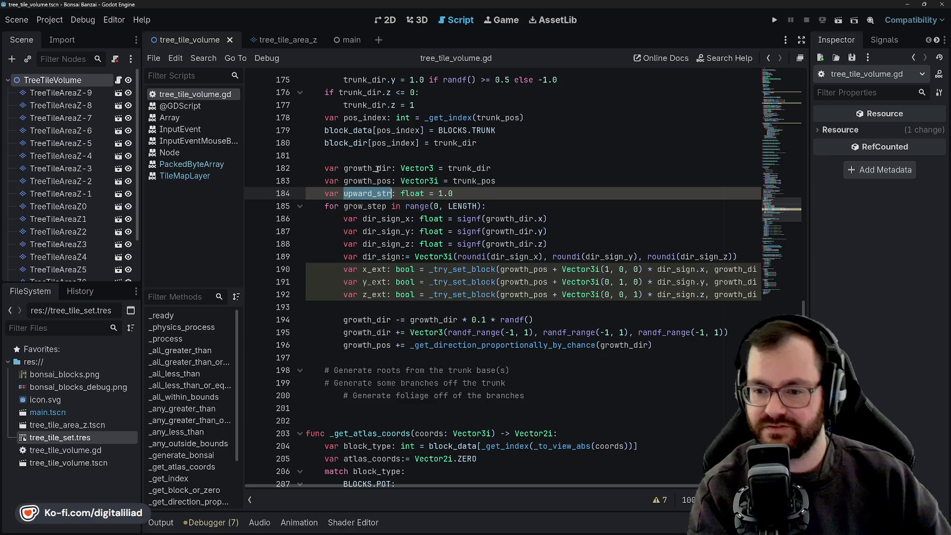
type("initial_dir")
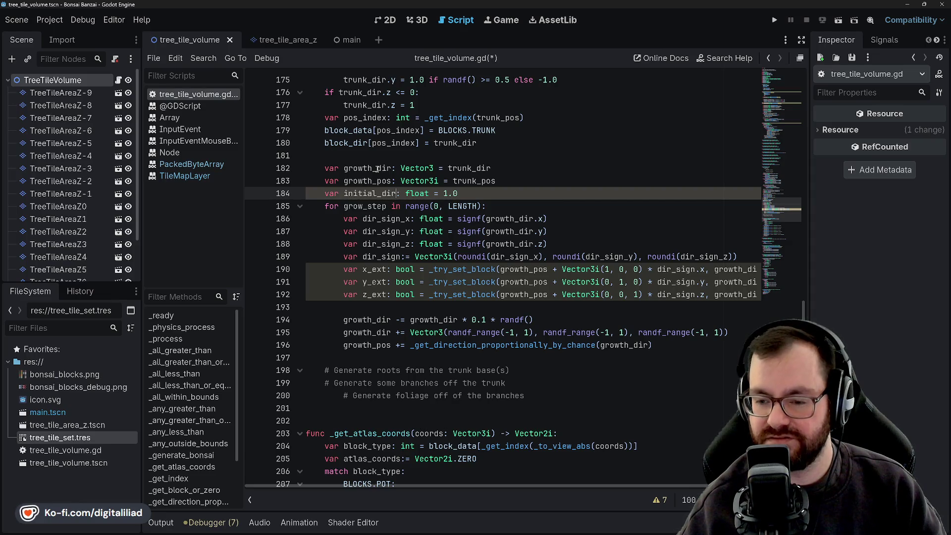
key("BackSpace")
key("BackSpace")
key("BackSpace")
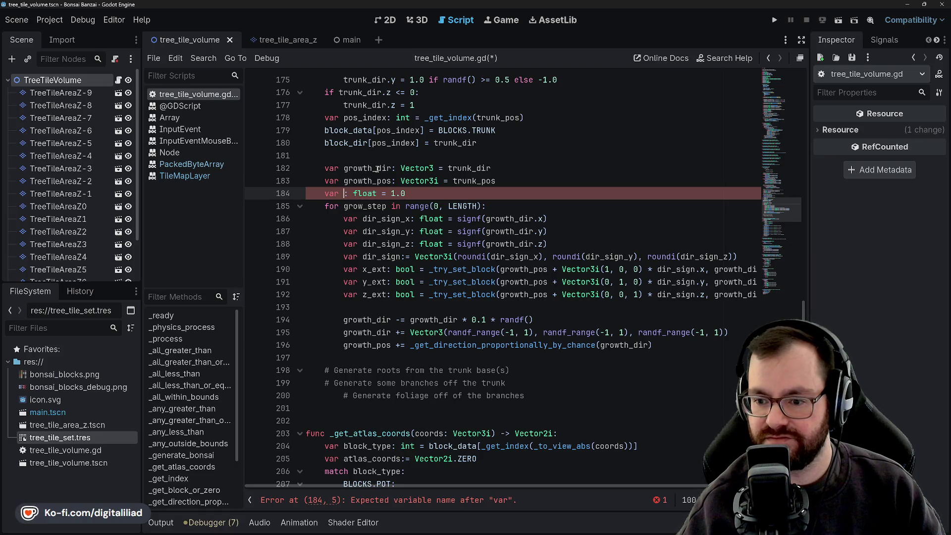
Step: Run the project with F5 to see how the trunk now grows
scroll(385, 325, "up", 2)
scroll(386, 324, "up", 5)
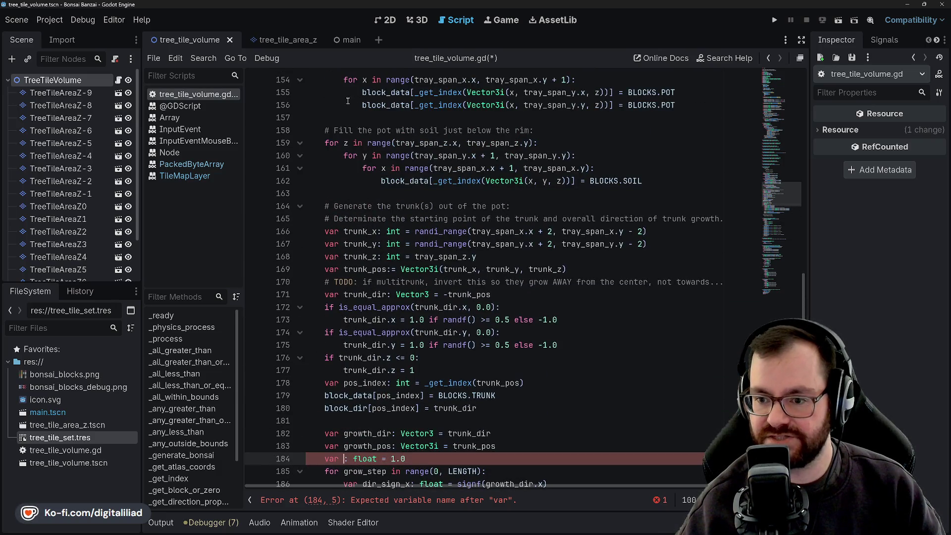
scroll(356, 107, "up", 1)
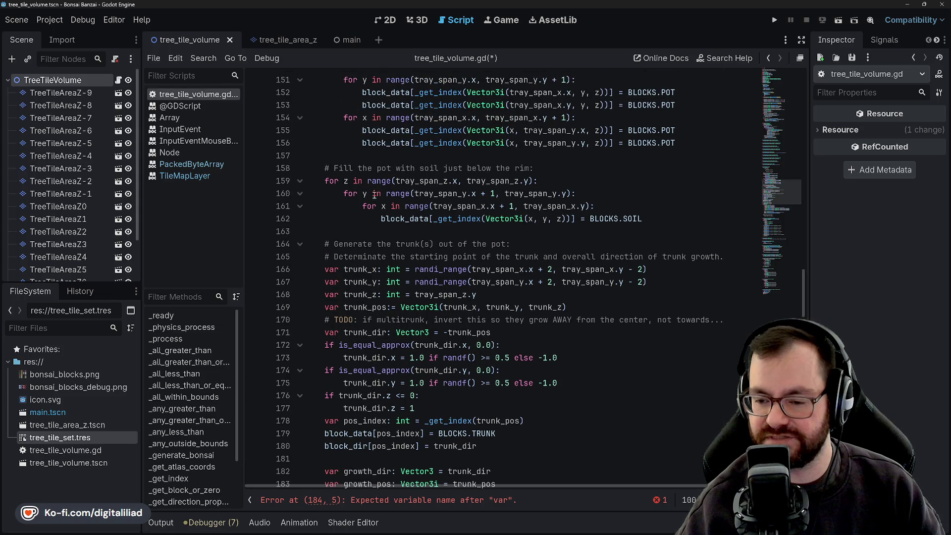
scroll(370, 311, "down", 4)
key("F5")
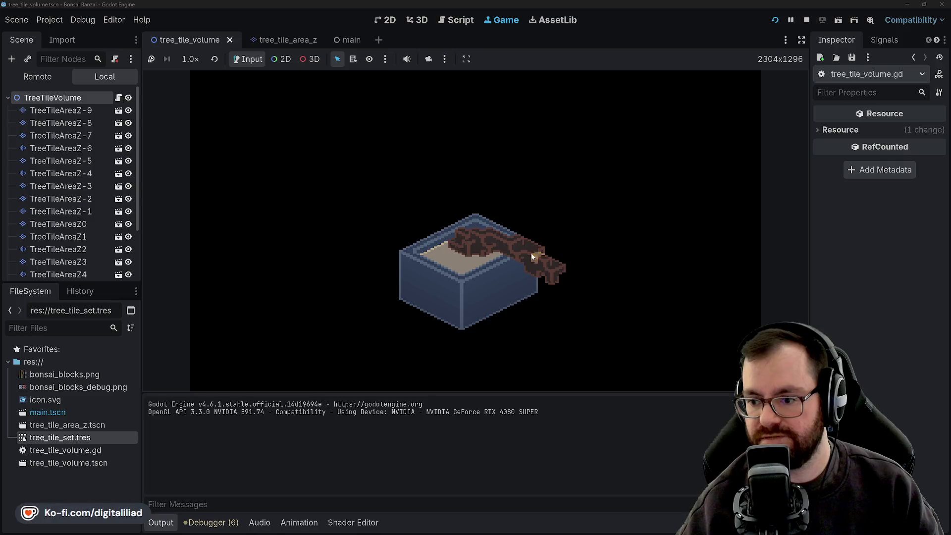
Step: Stop the game and uncomment the growth_dir -= growth_dir * 0.1 * randf() line
key("F8")
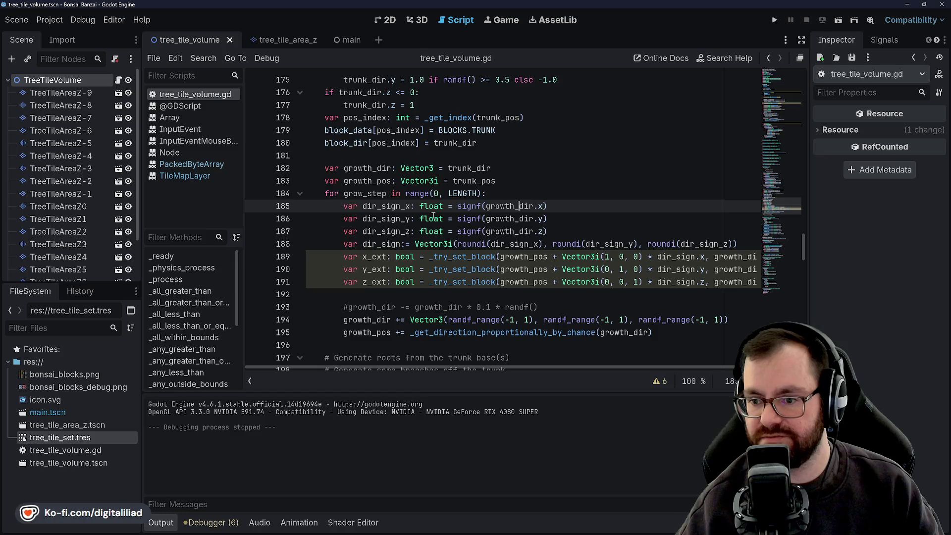
scroll(433, 215, "down", 3)
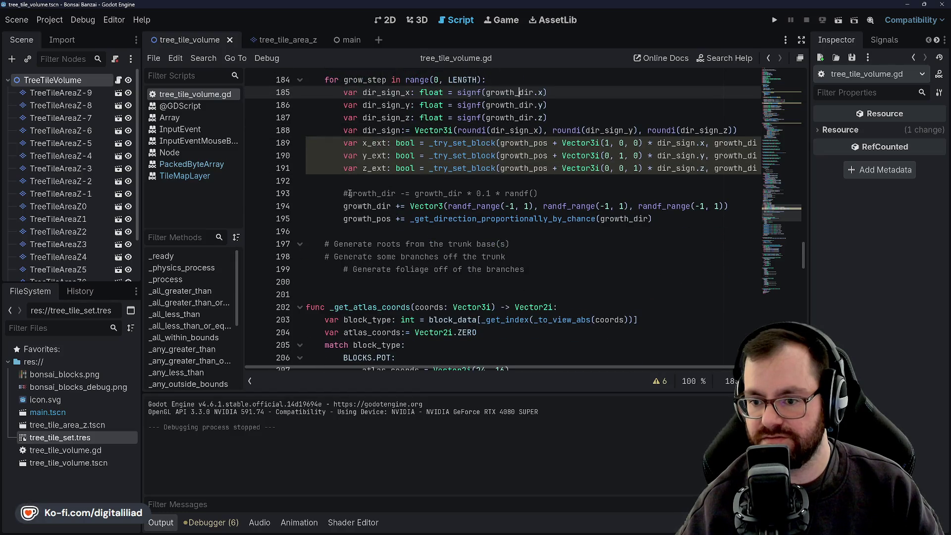
left_click(350, 193)
key("BackSpace")
Step: Check where growth_dir is used and step through lines 182–184 of the growth code
scroll(364, 162, "up", 3)
double_click(365, 168)
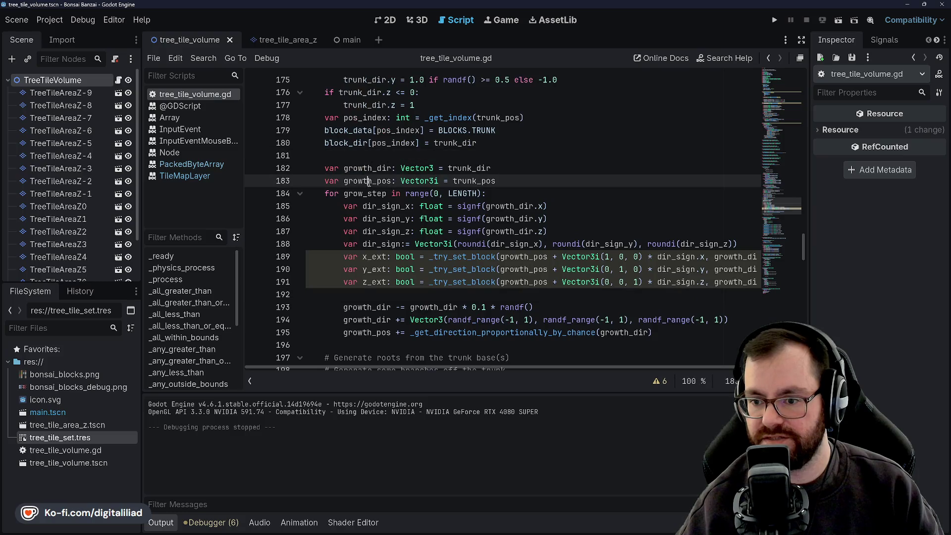
left_click(370, 298)
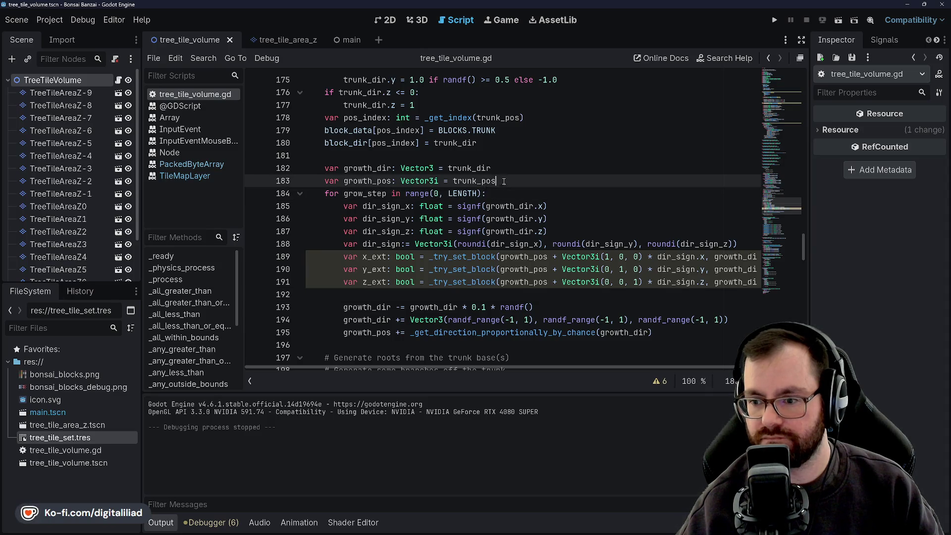
left_click(515, 186)
key("Down")
key("Up")
key("Up")
key("Down")
key("Down")
key("Up")
key("Up")
key("Down")
key("Down")
key("Up")
key("Up")
key("Down")
key("Up")
key("Down")
key("Down")
key("Up")
key("Up")
key("Down")
scroll(495, 172, "up", 2)
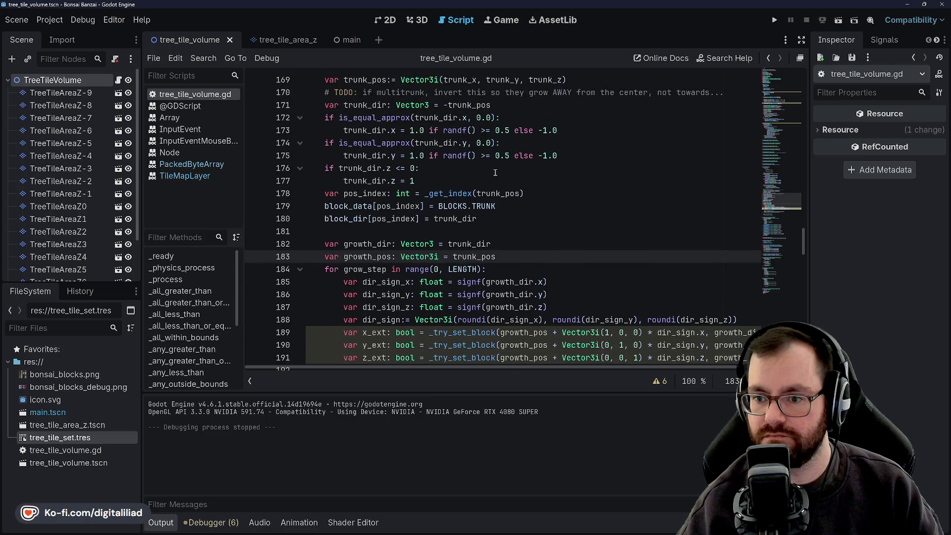
left_click(382, 119)
left_click(376, 156)
left_click(364, 180)
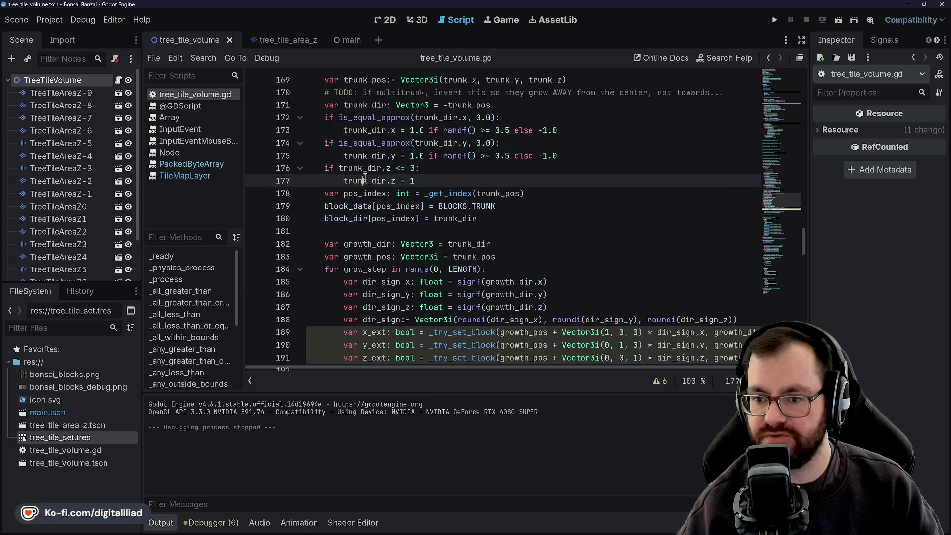
double_click(365, 194)
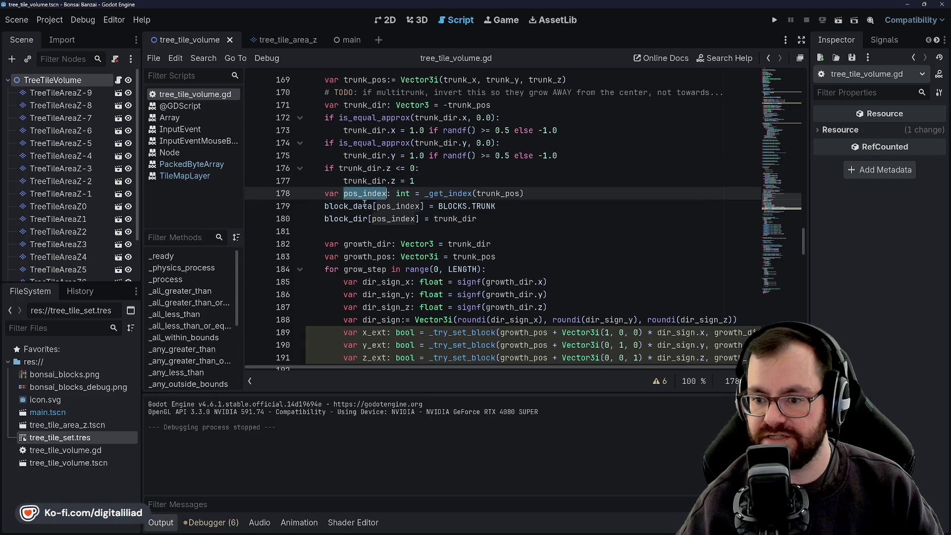
left_click(365, 204)
double_click(397, 206)
left_click(392, 219)
left_click(381, 241)
left_click(385, 206)
left_click(389, 219)
double_click(397, 206)
left_click(388, 218)
double_click(392, 219)
left_click(389, 229)
double_click(392, 218)
double_click(396, 206)
double_click(394, 218)
left_click(391, 231)
double_click(391, 219)
double_click(396, 207)
double_click(394, 219)
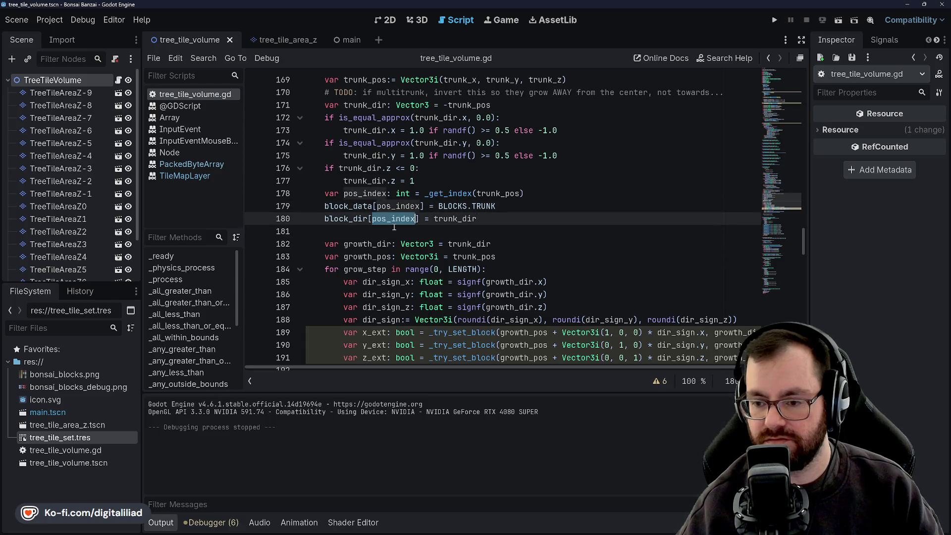
left_click(394, 229)
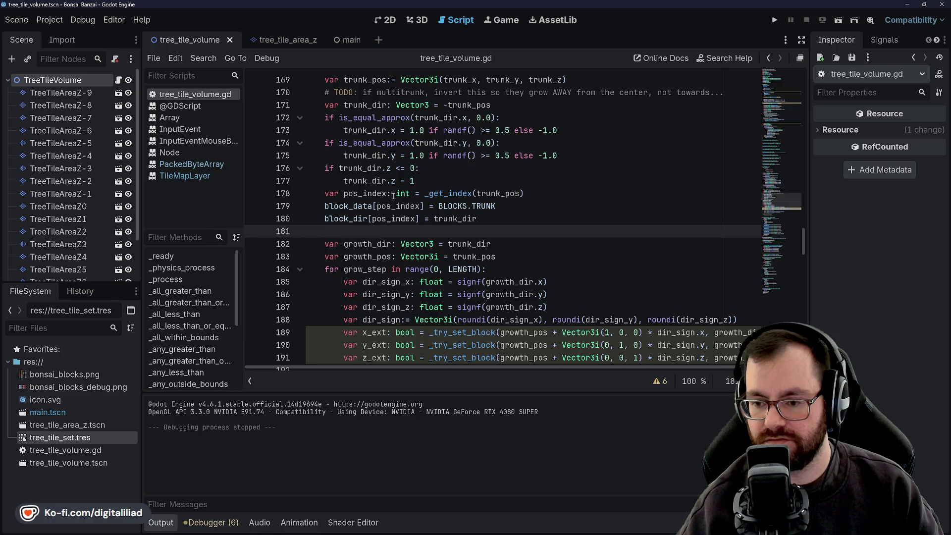
scroll(449, 190, "up", 2)
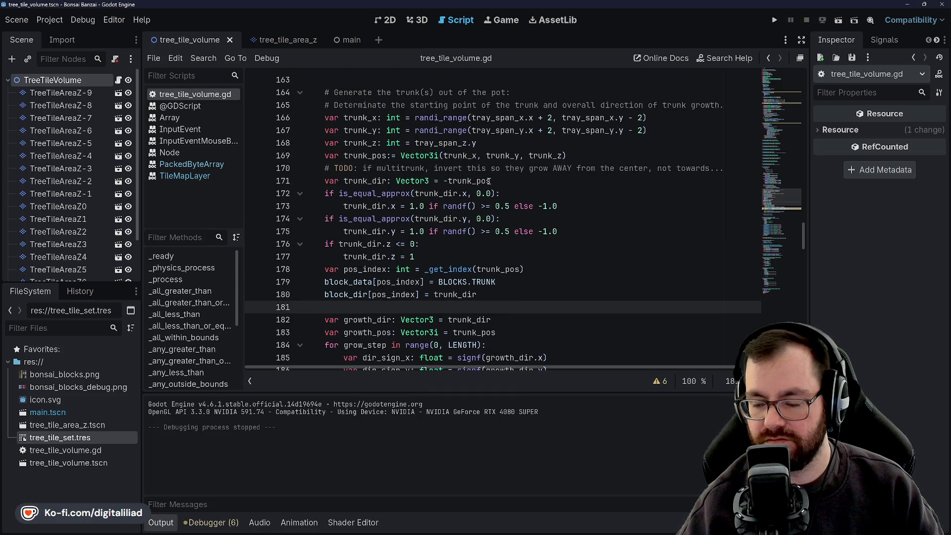
scroll(489, 181, "down", 4)
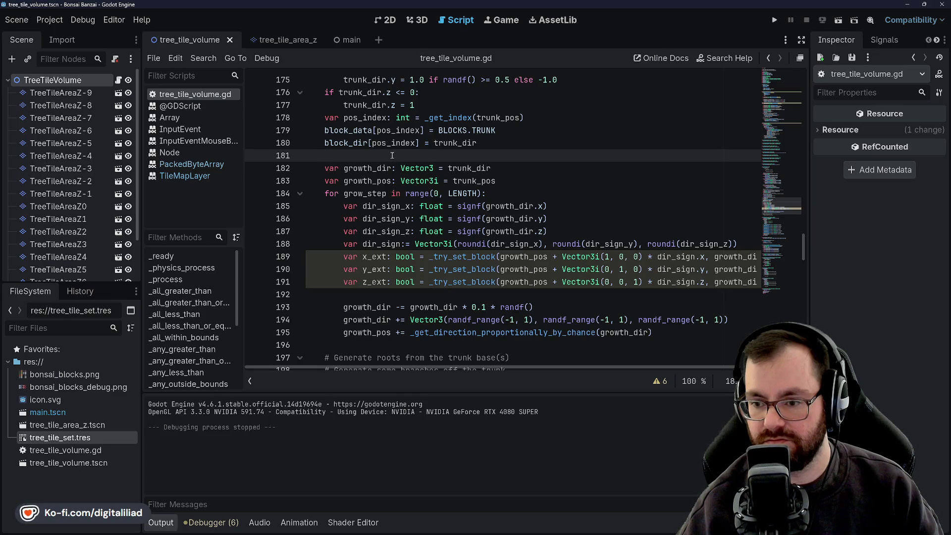
scroll(396, 156, "up", 4)
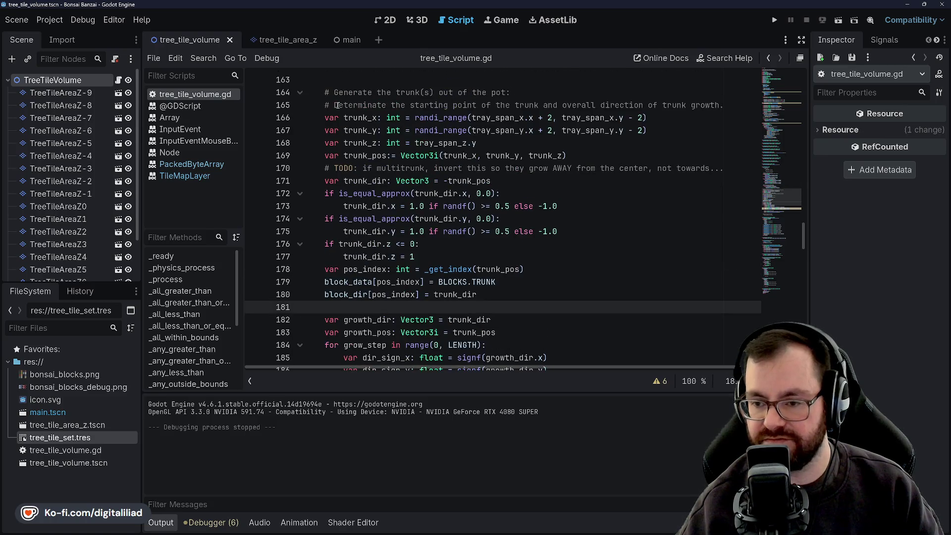
double_click(372, 143)
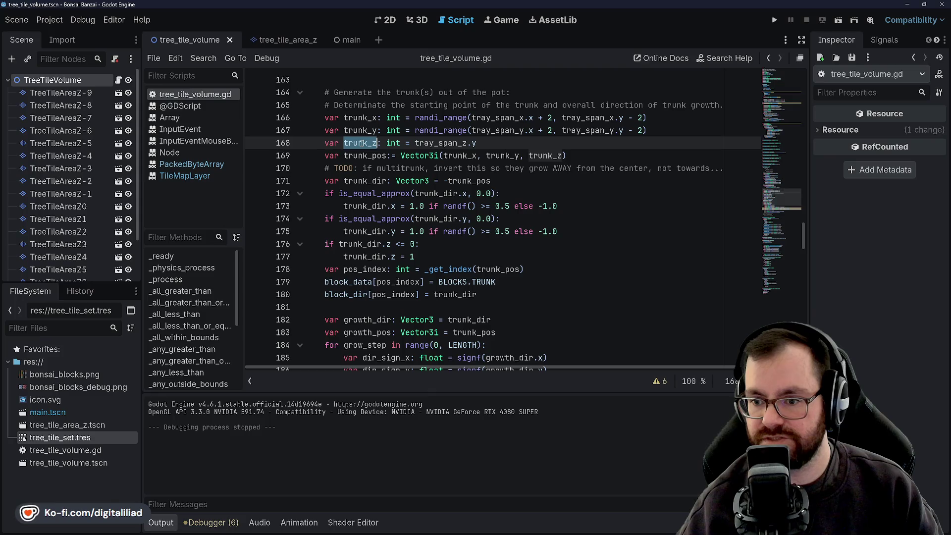
double_click(444, 143)
left_click(475, 143)
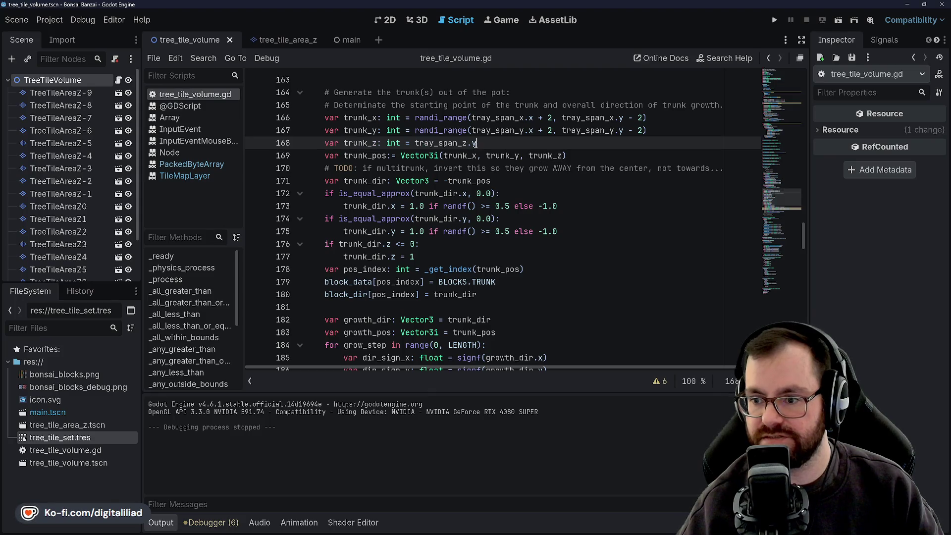
double_click(441, 143)
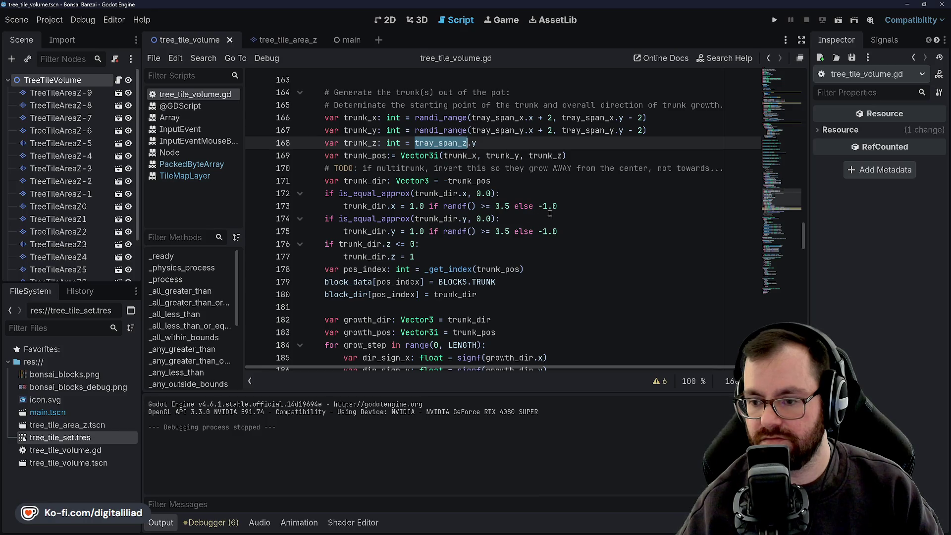
left_click(430, 143)
double_click(430, 143)
key("End")
double_click(435, 142)
key("End")
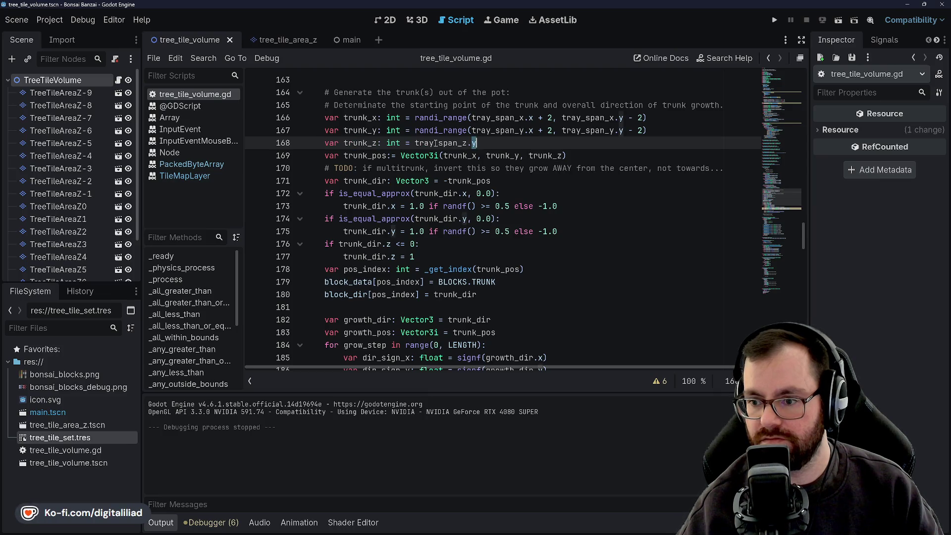
key("Down")
key("Down")
key("Down")
key("End")
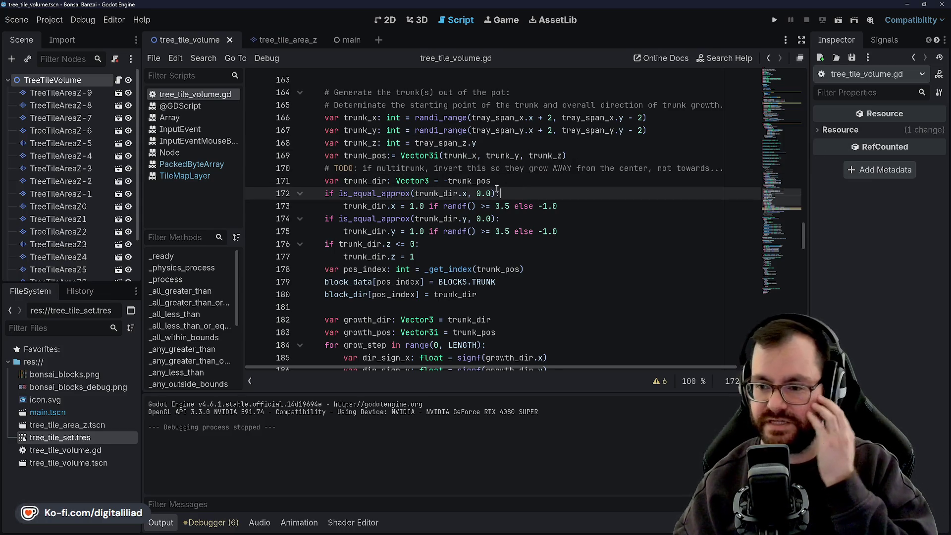
scroll(496, 190, "down", 1)
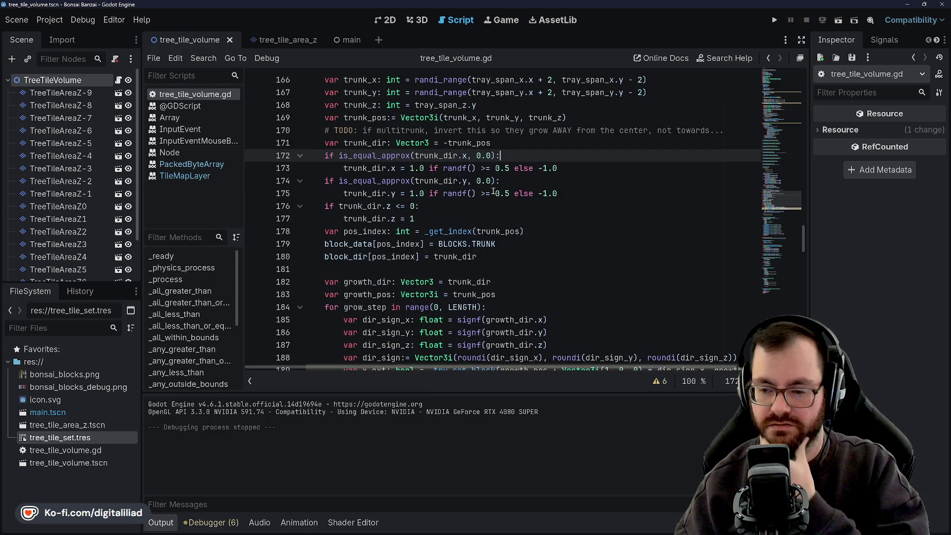
scroll(494, 190, "up", 1)
scroll(493, 192, "down", 1)
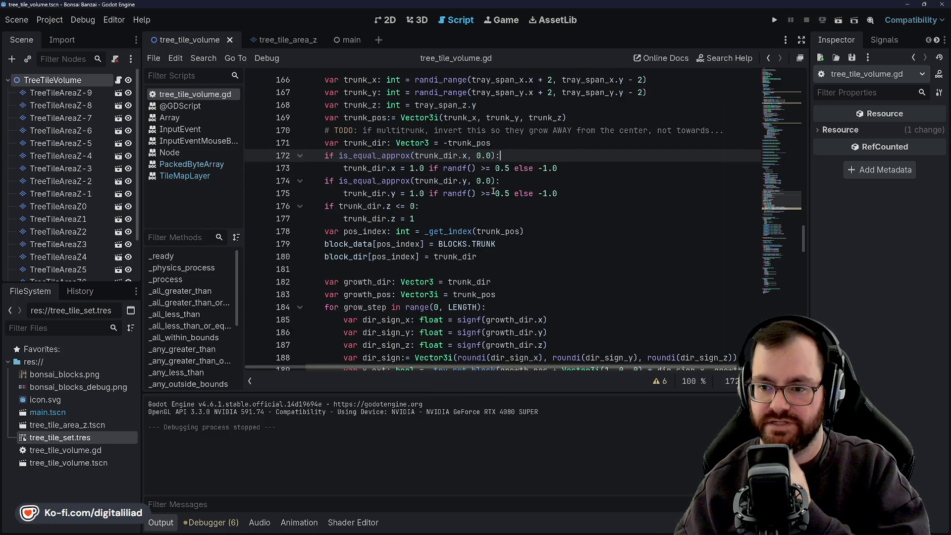
scroll(493, 192, "up", 1)
mouse_move(489, 183)
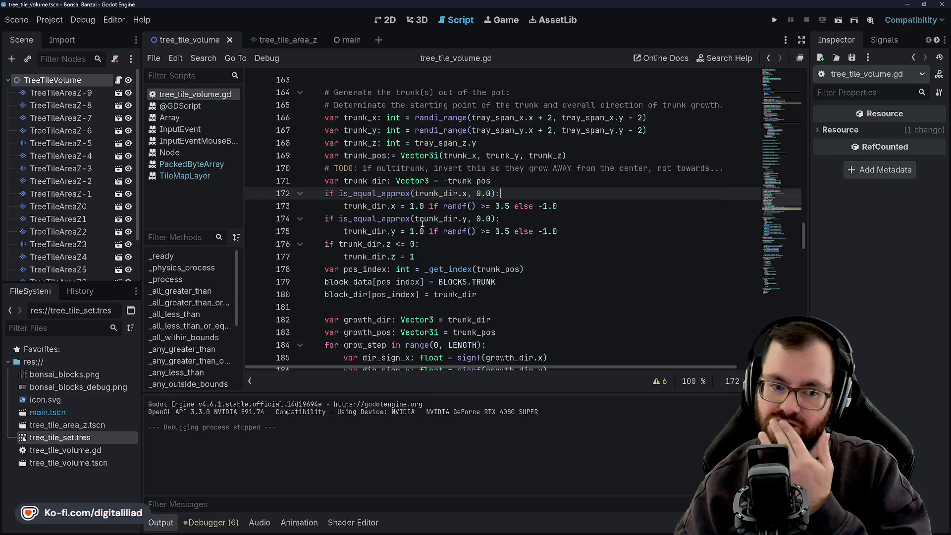
mouse_move(422, 223)
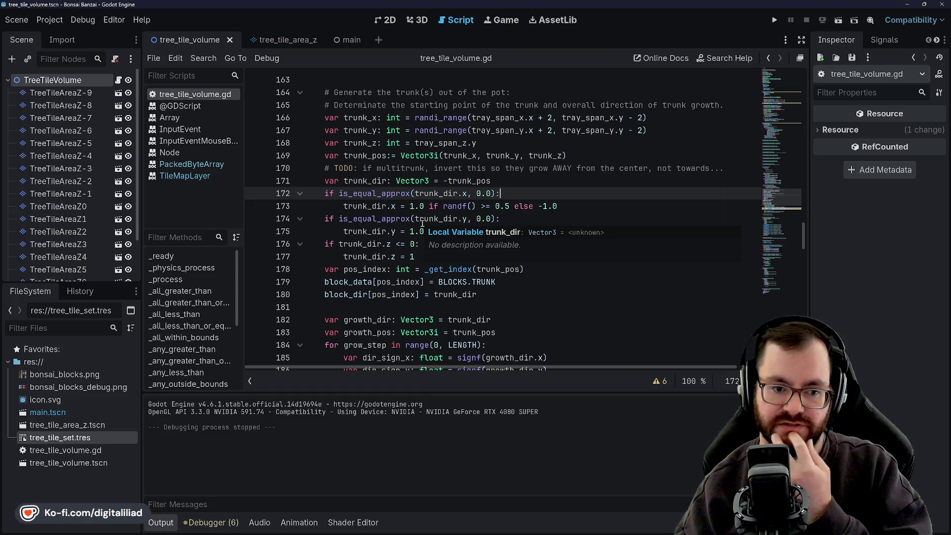
scroll(431, 215, "down", 1)
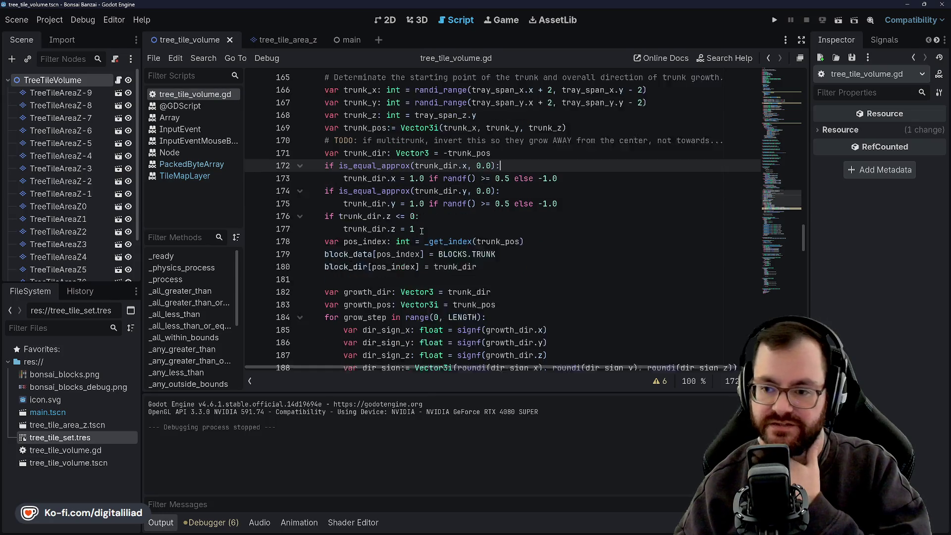
left_click(438, 207)
left_click(434, 218)
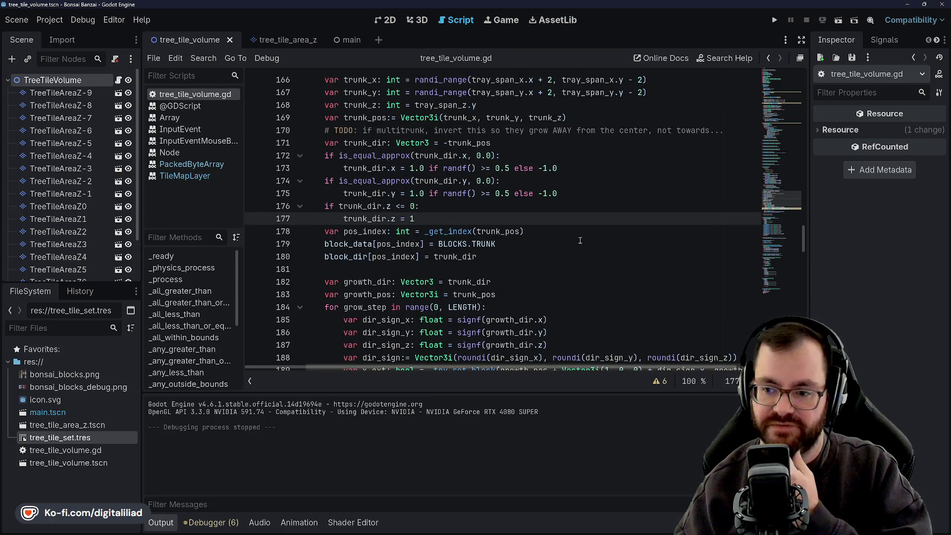
key("Down")
key("Down")
key("Down")
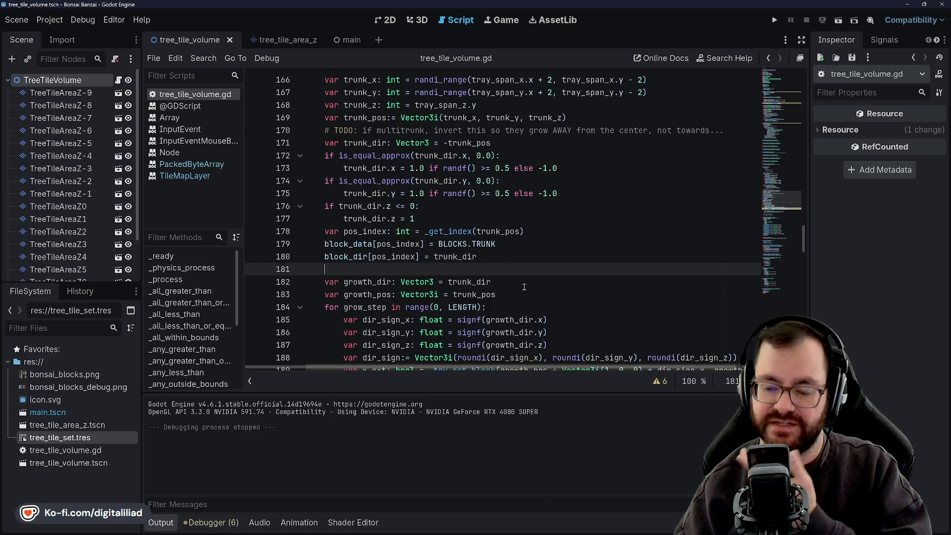
key("Down")
key("Down")
key("Down")
key("Up")
key("Up")
key("Up")
left_click(515, 244)
key("Down")
left_click(535, 231)
left_click(537, 207)
left_click(532, 217)
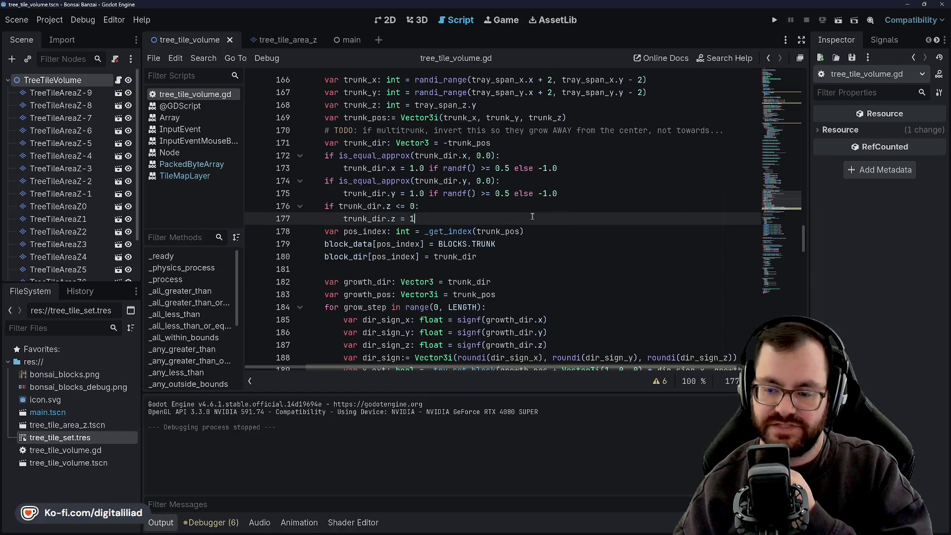
left_click(551, 231)
left_click(526, 248)
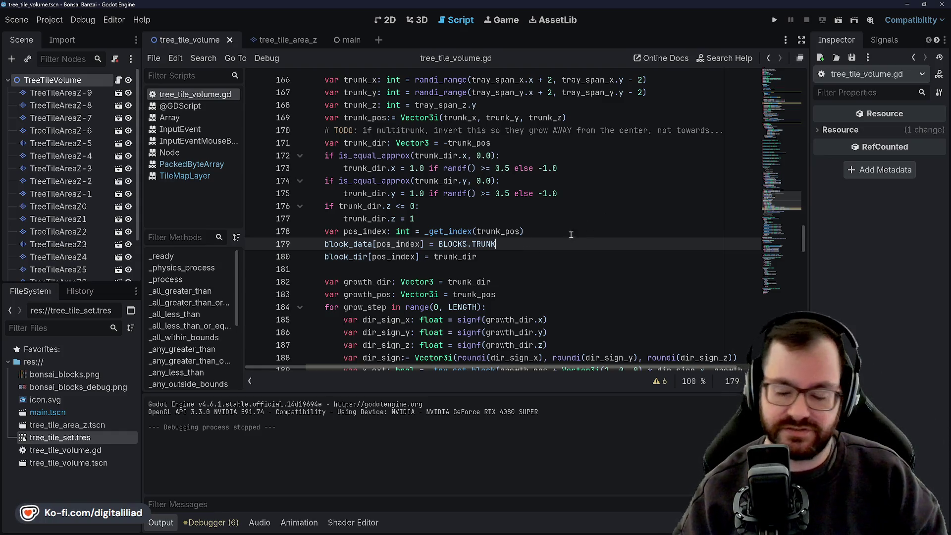
key("Down")
key("Down")
key("Down")
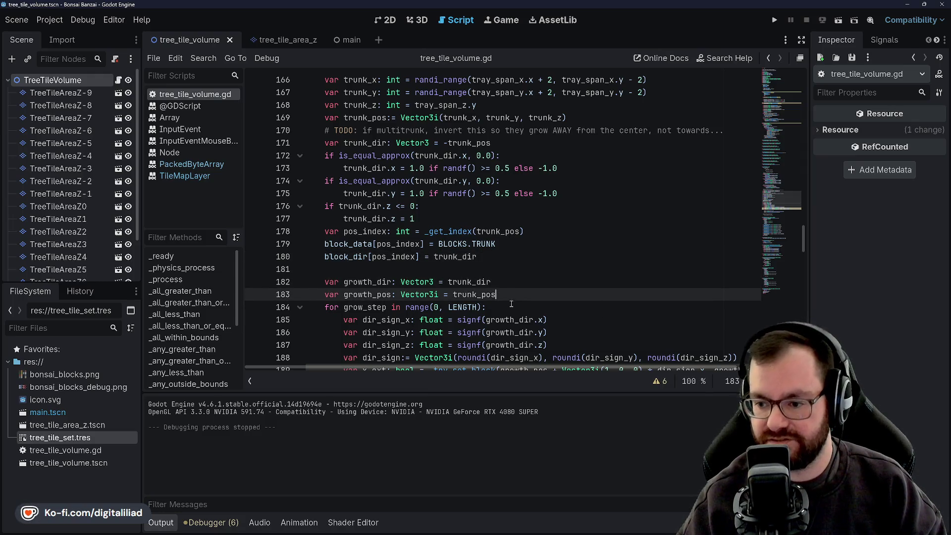
scroll(476, 277, "down", 4)
left_click(444, 256)
scroll(444, 256, "down", 1)
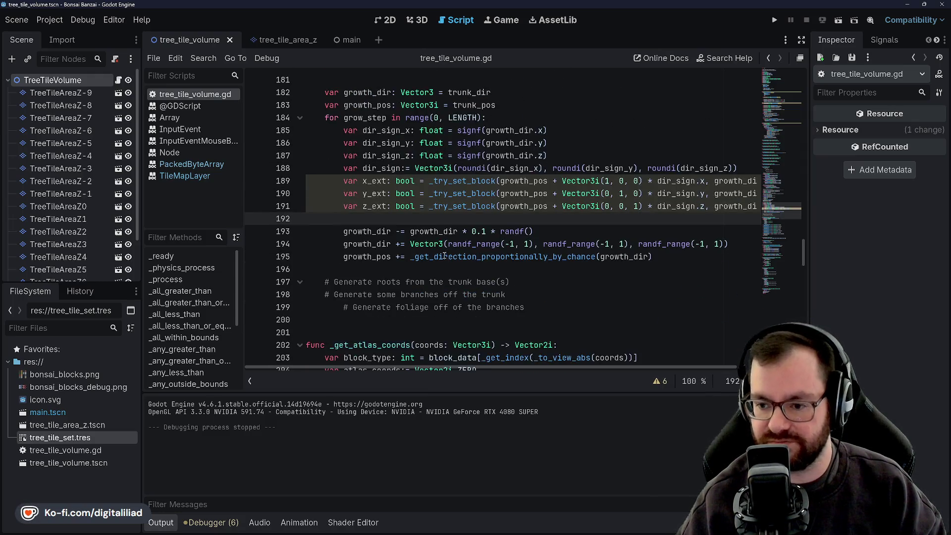
left_click(445, 270)
left_click(495, 231)
left_click(549, 219)
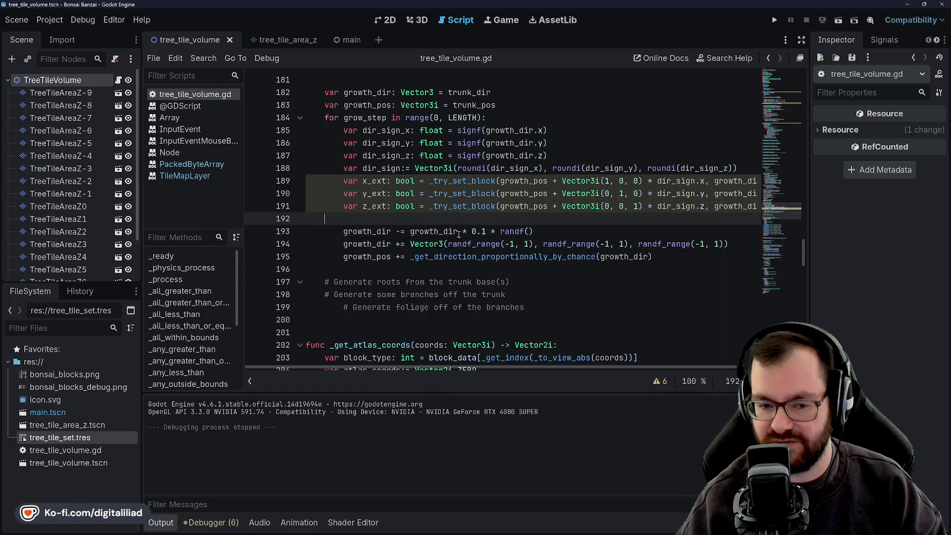
left_click(395, 270)
left_click(393, 219)
left_click(399, 282)
left_click(400, 219)
left_click_drag(400, 282, 396, 269)
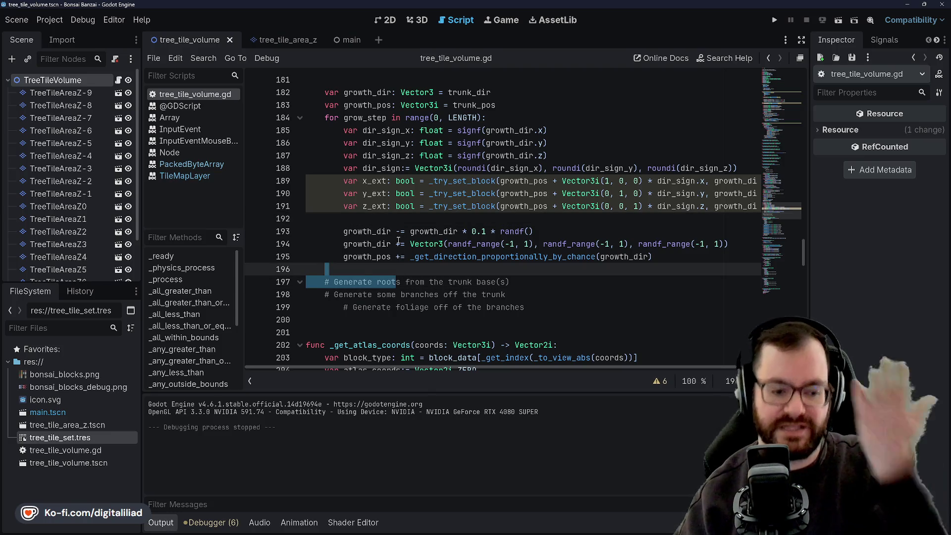
left_click(400, 219)
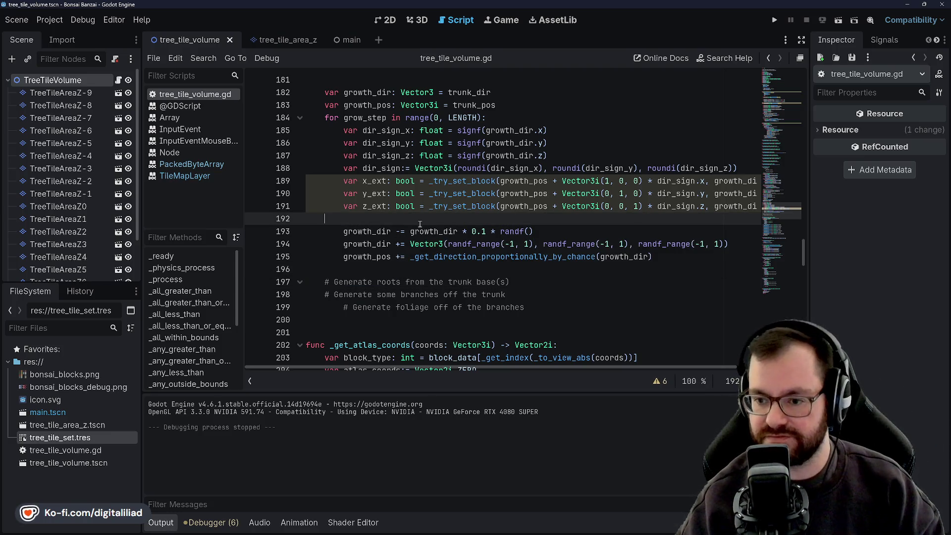
left_click(408, 268)
left_click(417, 219)
scroll(418, 275, "up", 2)
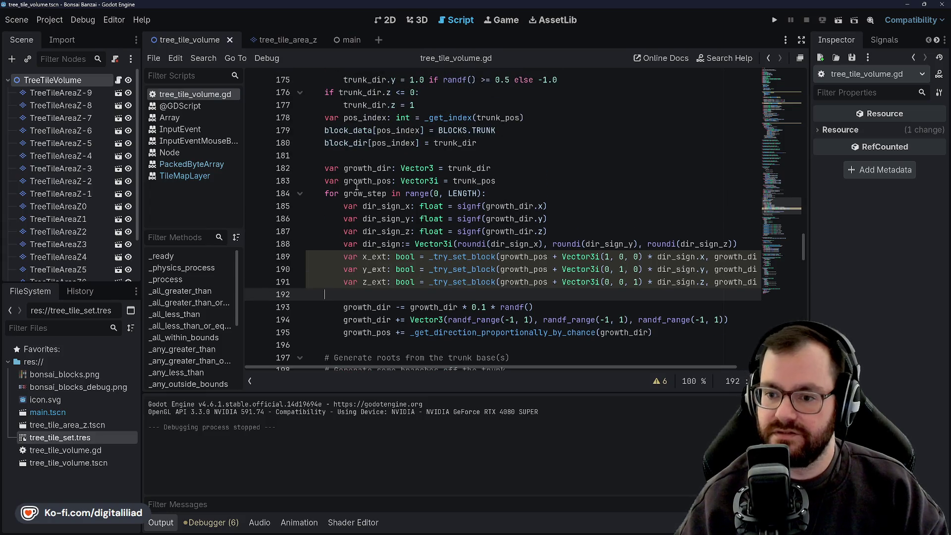
left_click(502, 177)
left_click(515, 169)
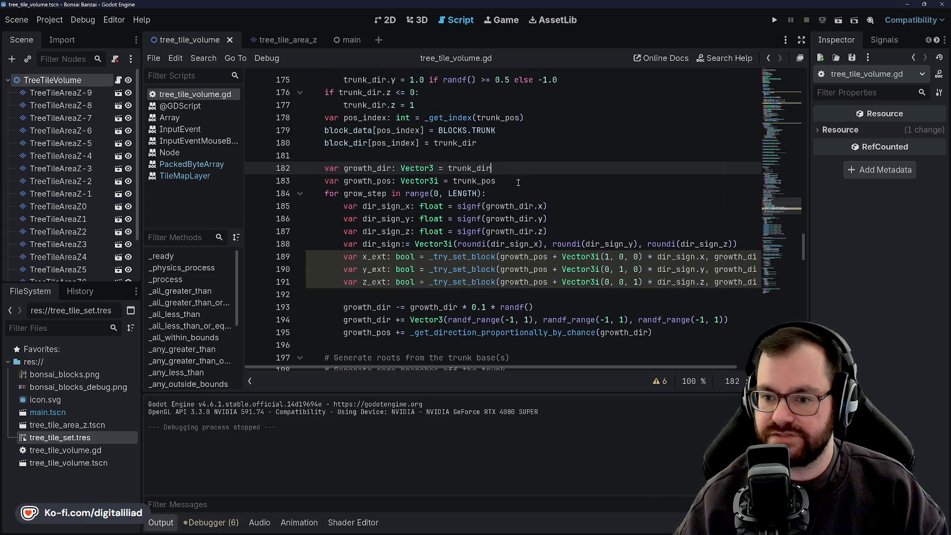
left_click(495, 156)
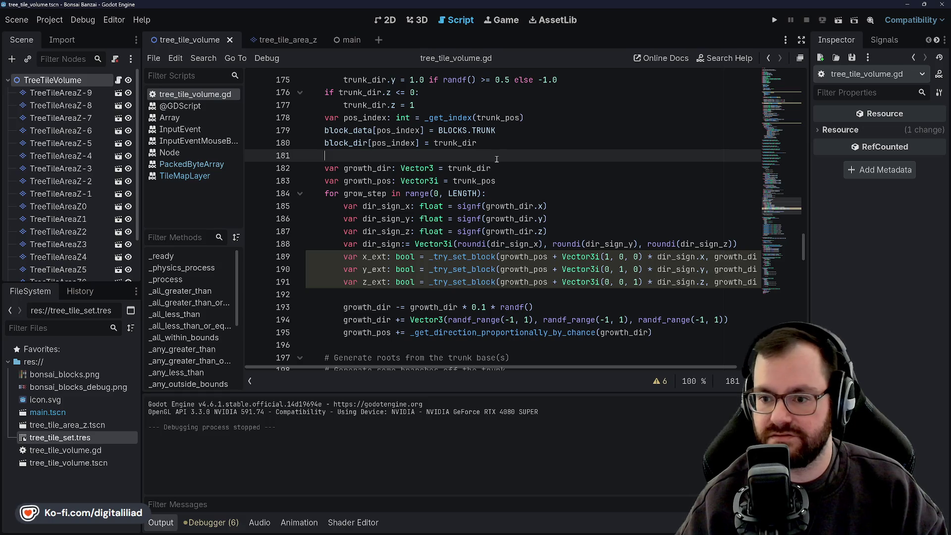
left_click(553, 182)
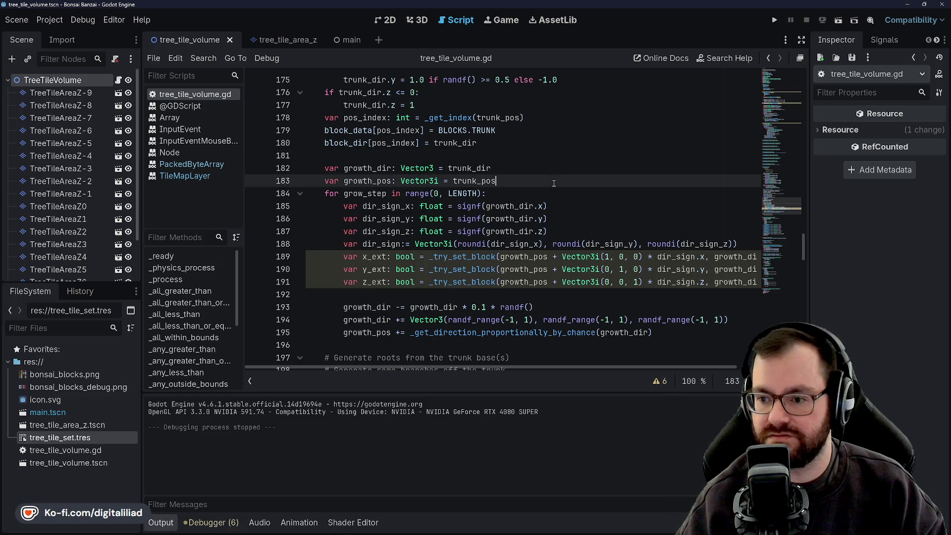
key("Return")
type("var natura")
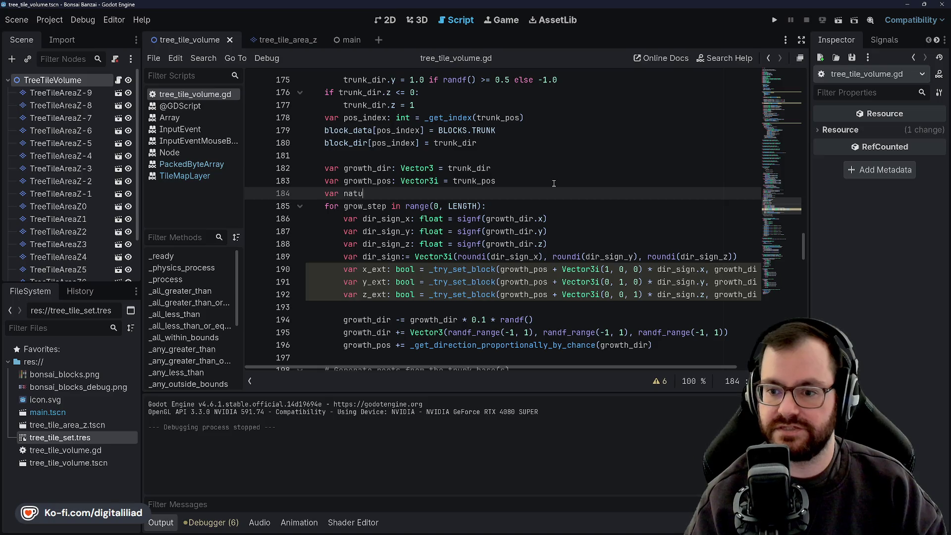
type("l_dir:")
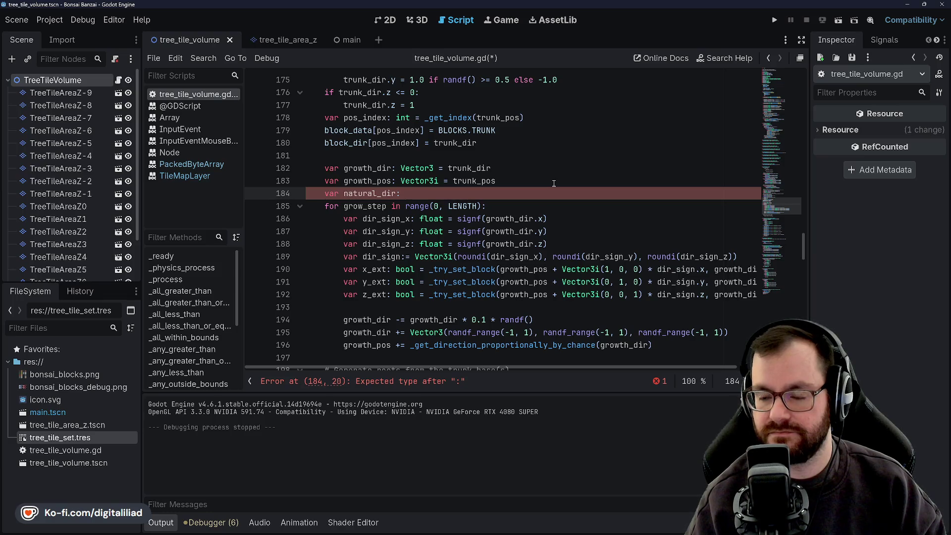
scroll(548, 200, "up", 5)
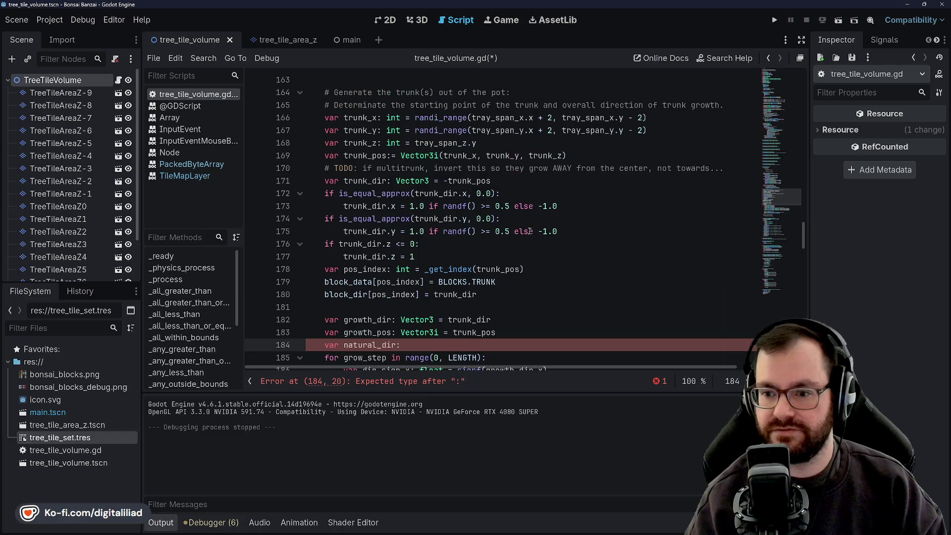
scroll(548, 222, "down", 1)
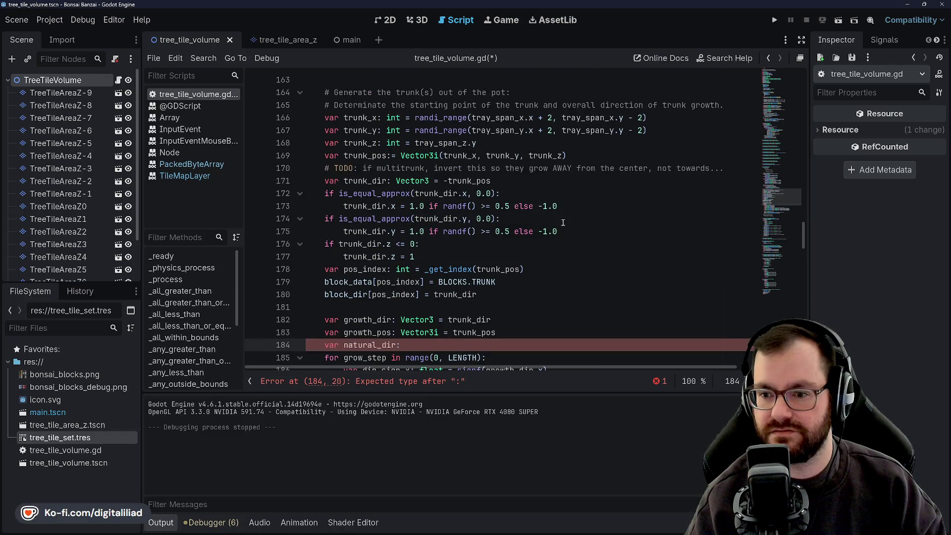
scroll(563, 223, "up", 2)
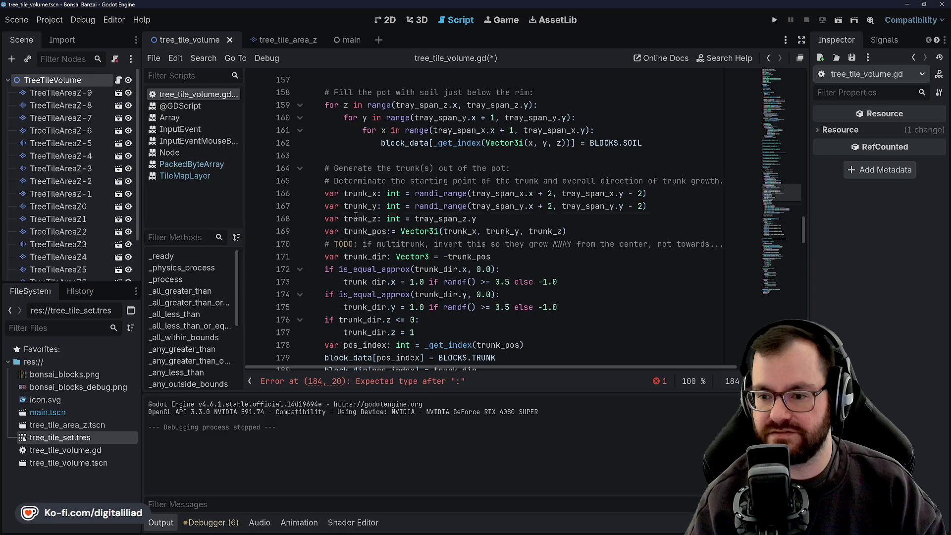
double_click(357, 219)
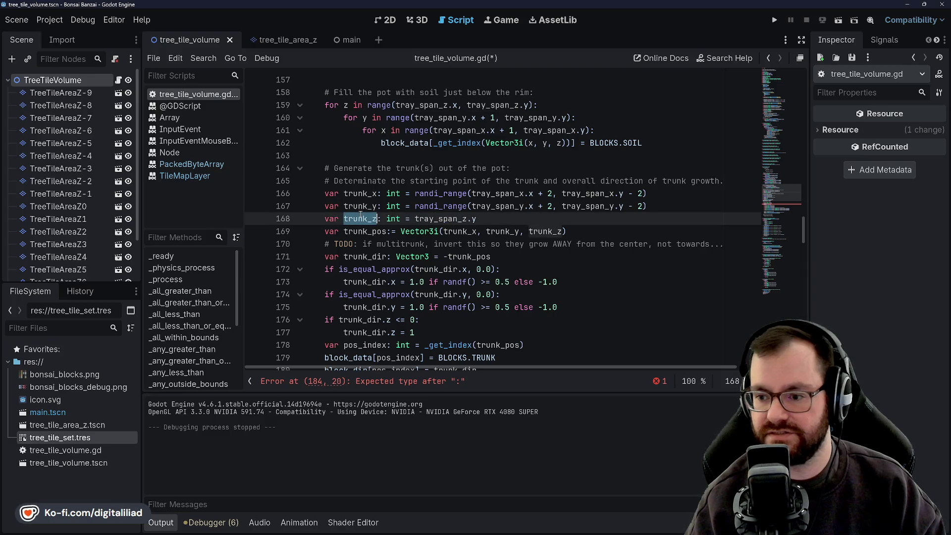
double_click(445, 219)
double_click(498, 206)
double_click(497, 193)
double_click(498, 206)
double_click(496, 193)
double_click(498, 206)
double_click(497, 206)
double_click(497, 193)
double_click(496, 206)
left_click(495, 206)
left_click(494, 193)
left_click(495, 206)
left_click(492, 193)
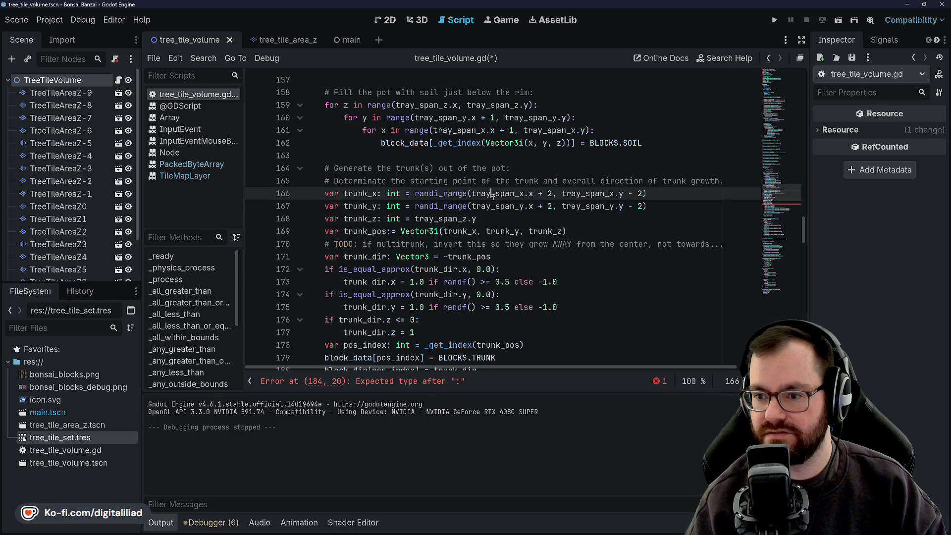
left_click(408, 104)
left_click(416, 155)
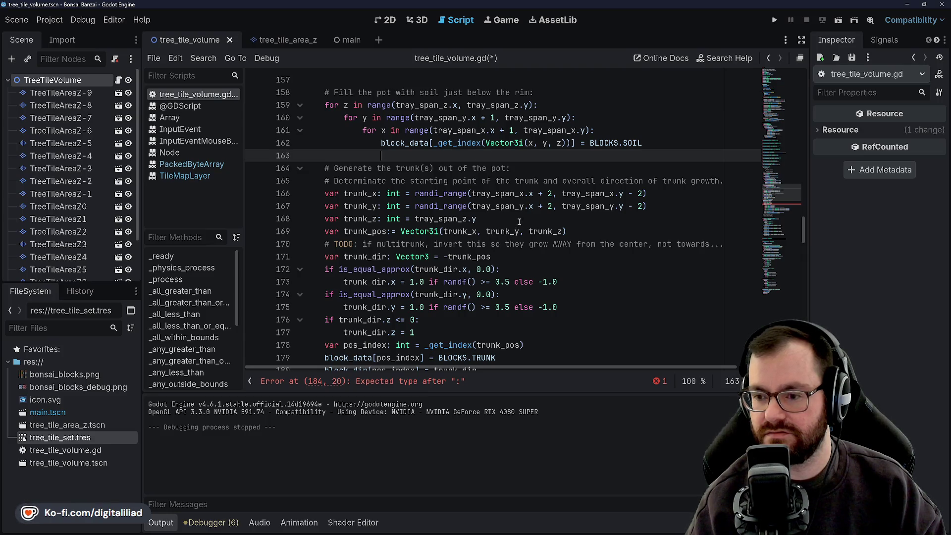
scroll(550, 220, "down", 4)
left_click(432, 269)
scroll(490, 227, "up", 2)
scroll(491, 227, "up", 1)
scroll(490, 227, "up", 10)
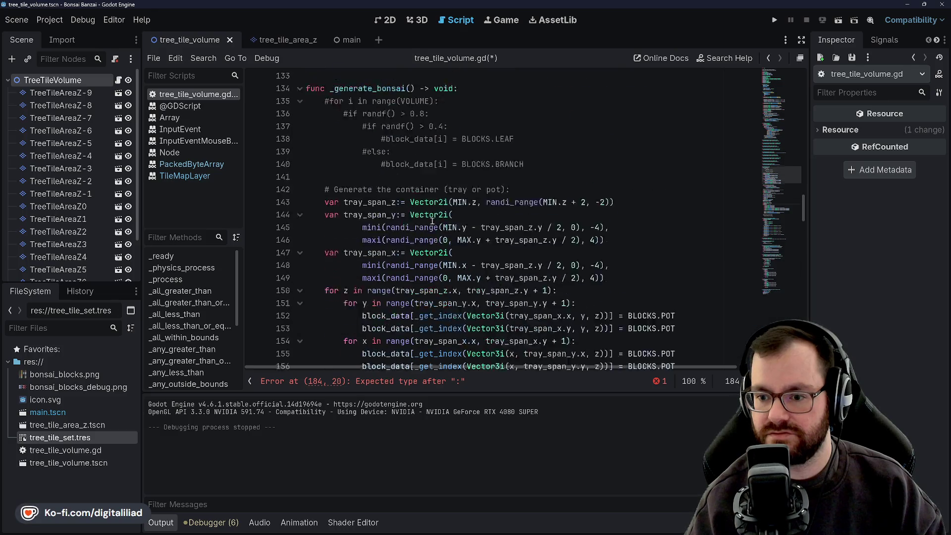
scroll(432, 221, "down", 13)
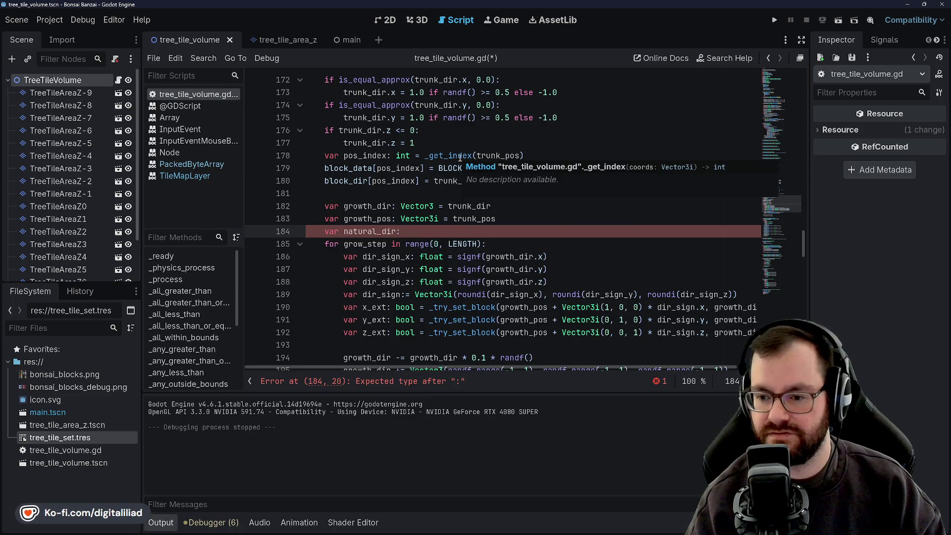
Step: Make line 184 read 'var natural_dir: int = tray_span_z.y - tray_span_z.x' and save
type("float = tray_spa")
key("ctrl+BackSpace")
key("ctrl+BackSpace")
key("ctrl+BackSpace")
type("int ")
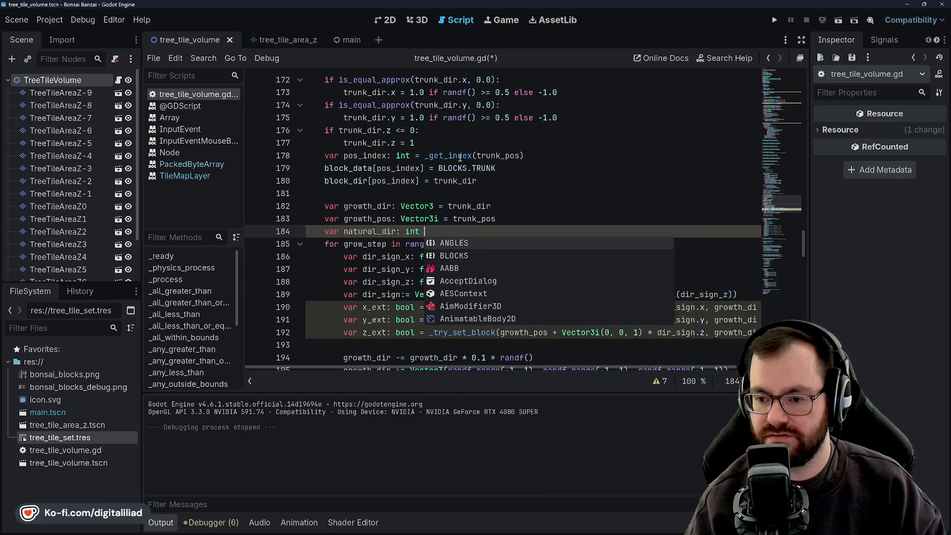
type("= tray_sp")
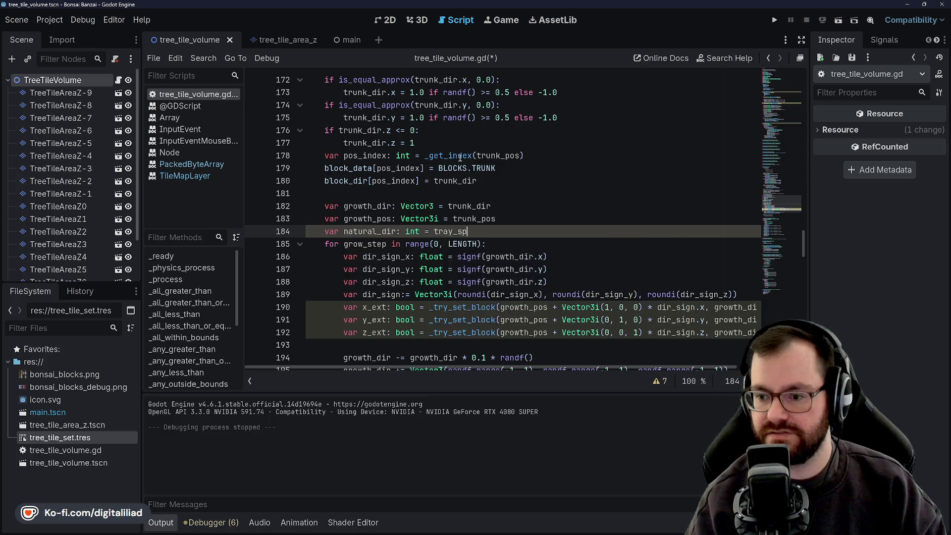
type("an_z.")
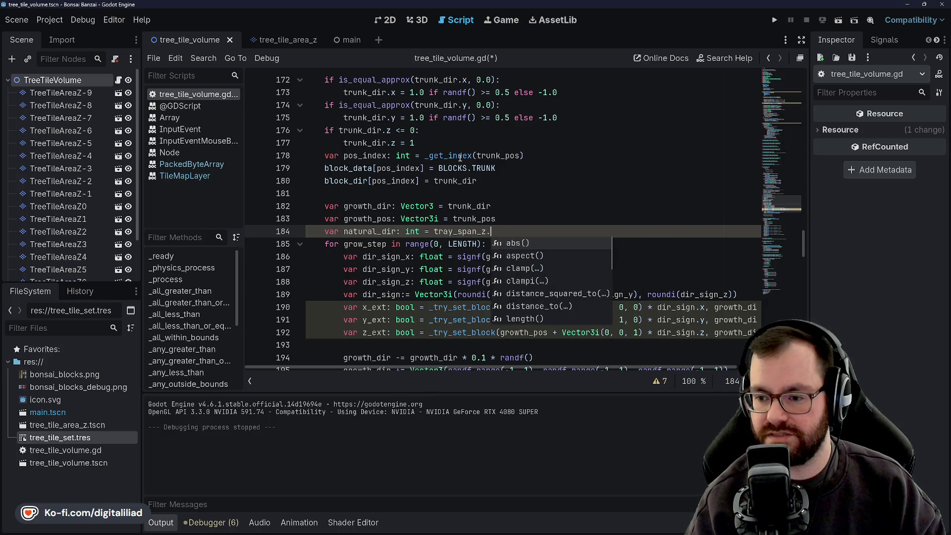
type("y - tra")
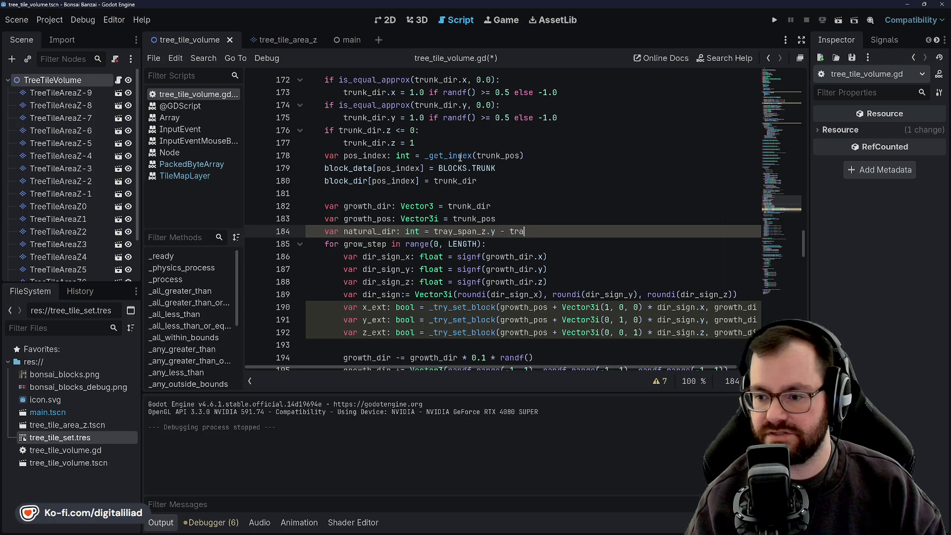
type("y_span")
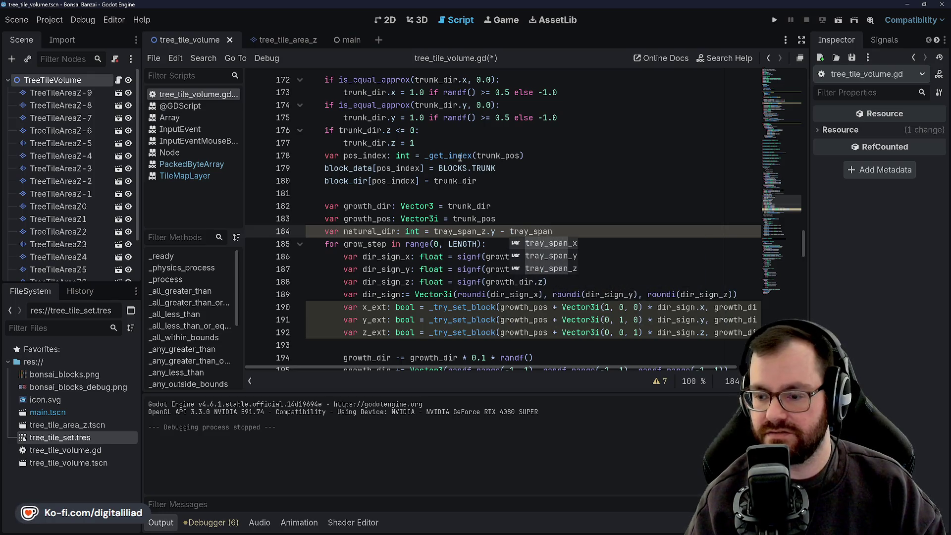
type("_z.x")
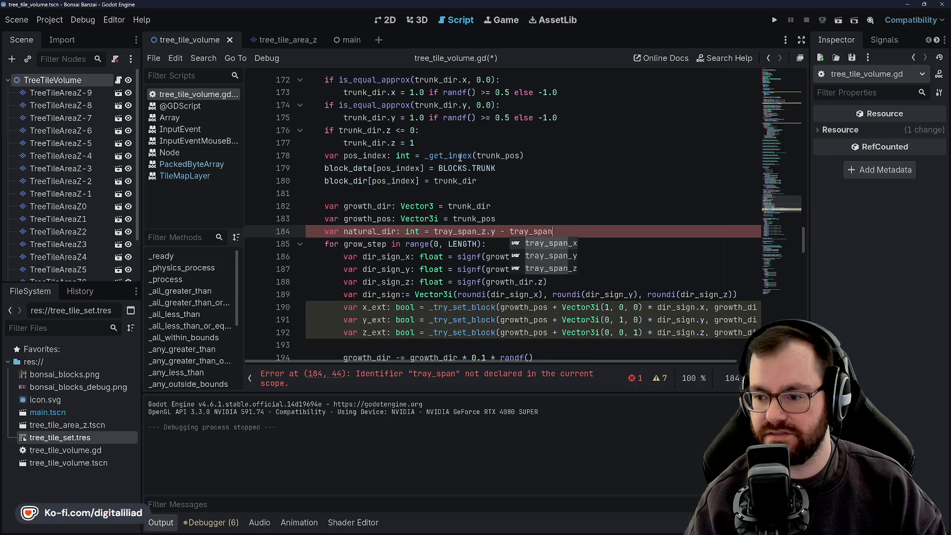
key("ctrl+s")
Step: Rename natural_dir on line 184 to tray_height
left_click(460, 157)
left_click(440, 206)
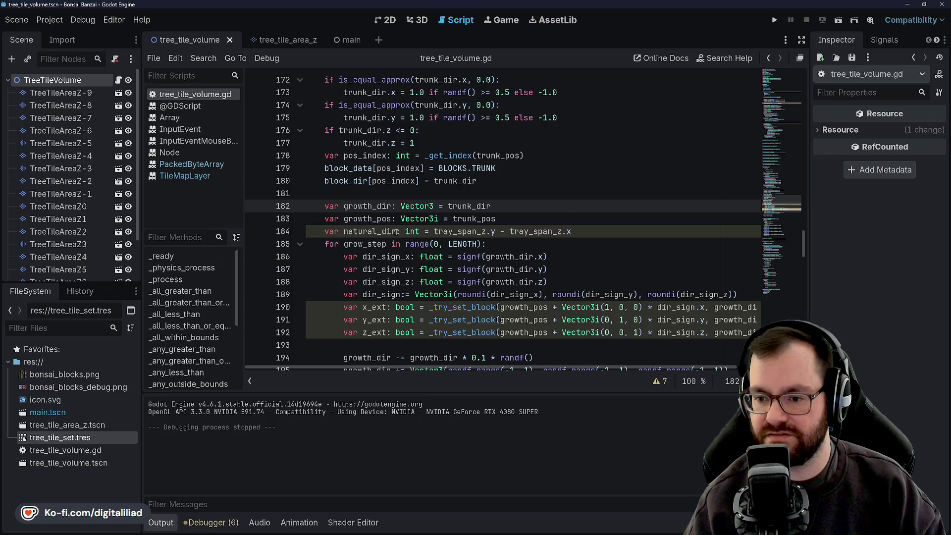
scroll(423, 218, "up", 8)
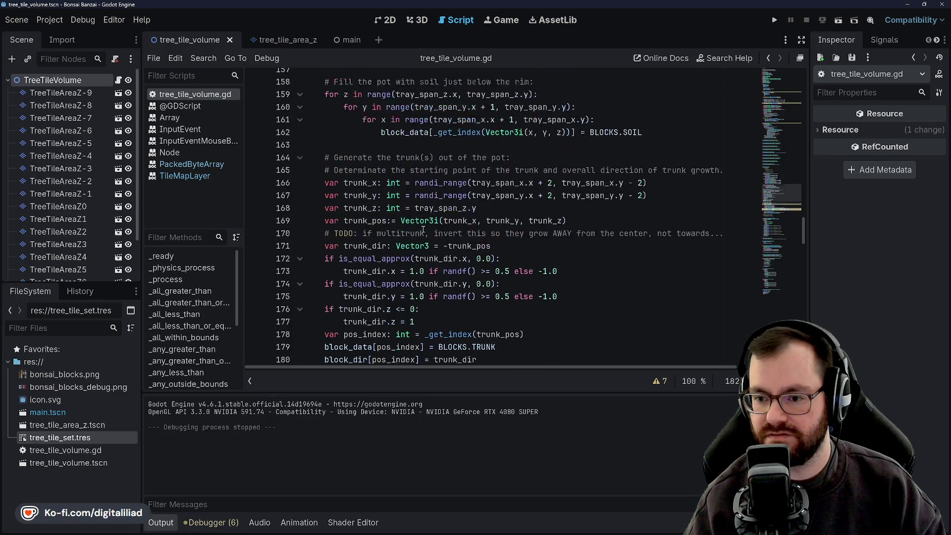
scroll(426, 199, "down", 9)
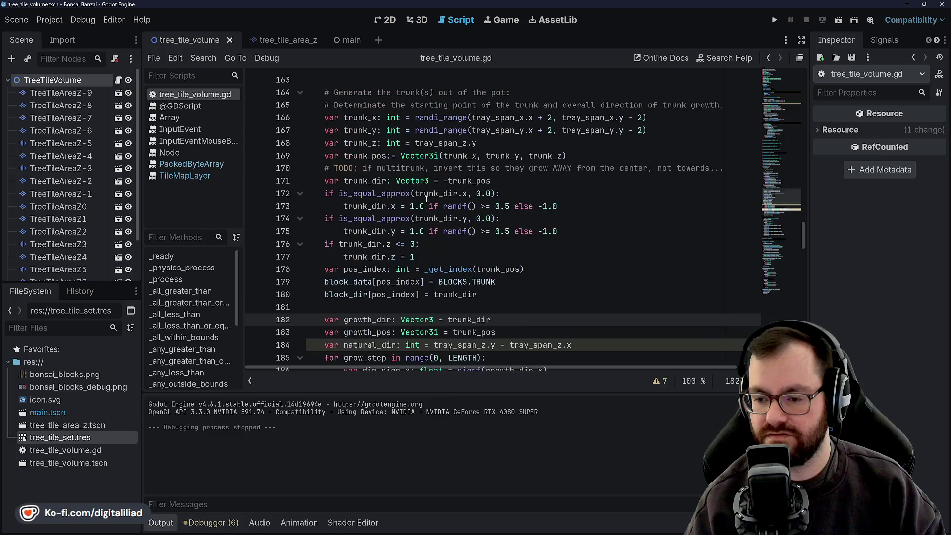
double_click(369, 193)
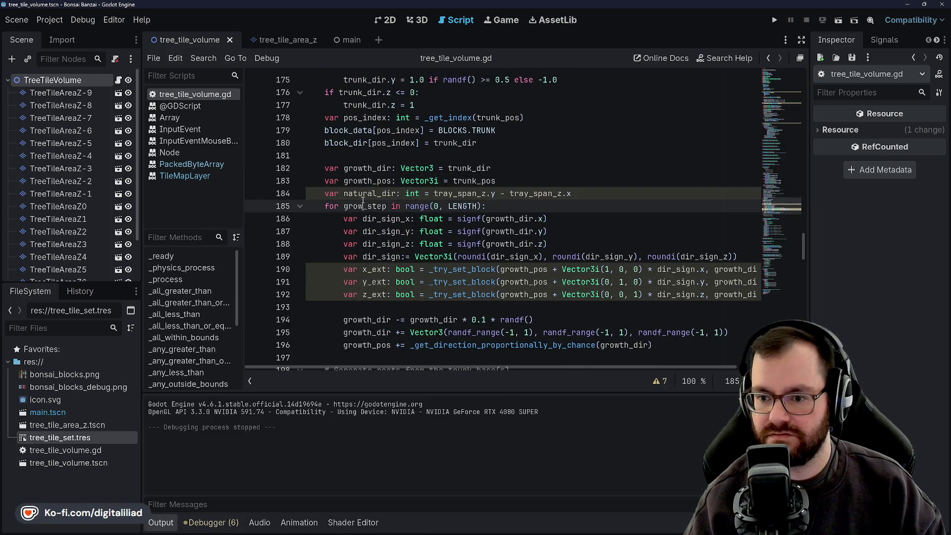
type("tray_height")
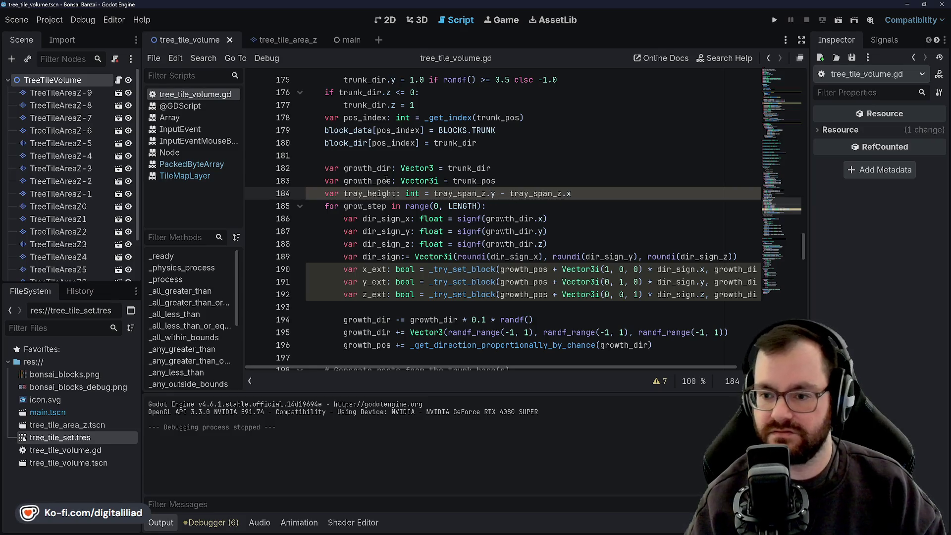
Step: Save the script and review the tray_height definition on line 184
scroll(405, 189, "up", 5)
scroll(404, 189, "up", 8)
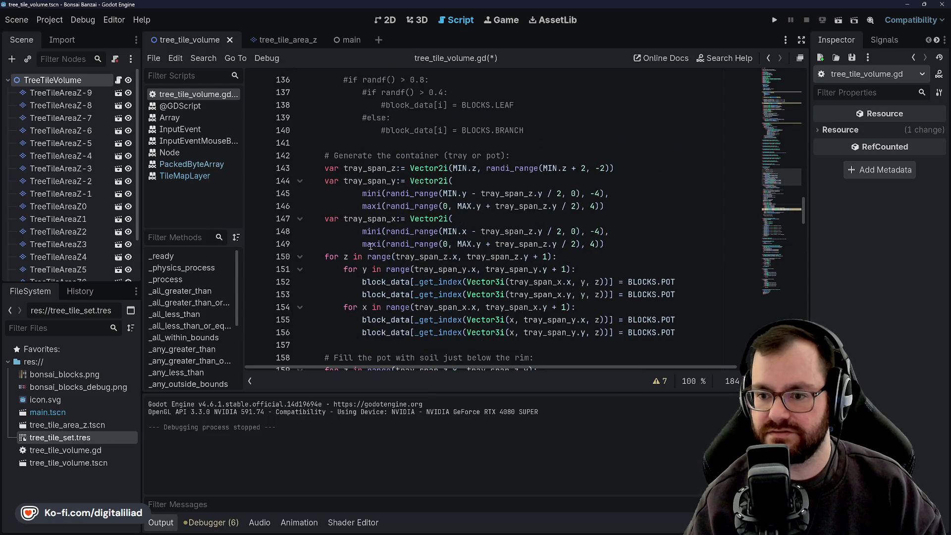
scroll(370, 246, "up", 3)
scroll(373, 211, "down", 2)
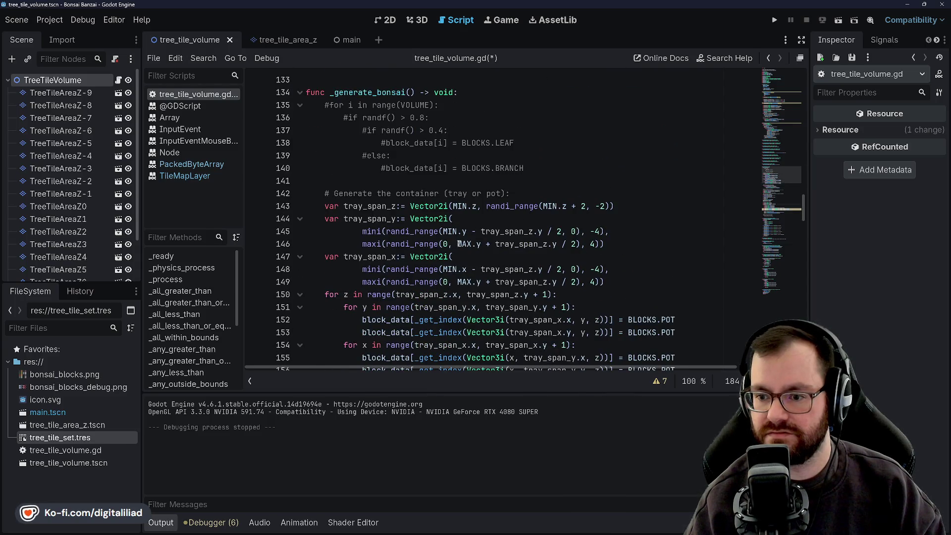
scroll(428, 259, "down", 10)
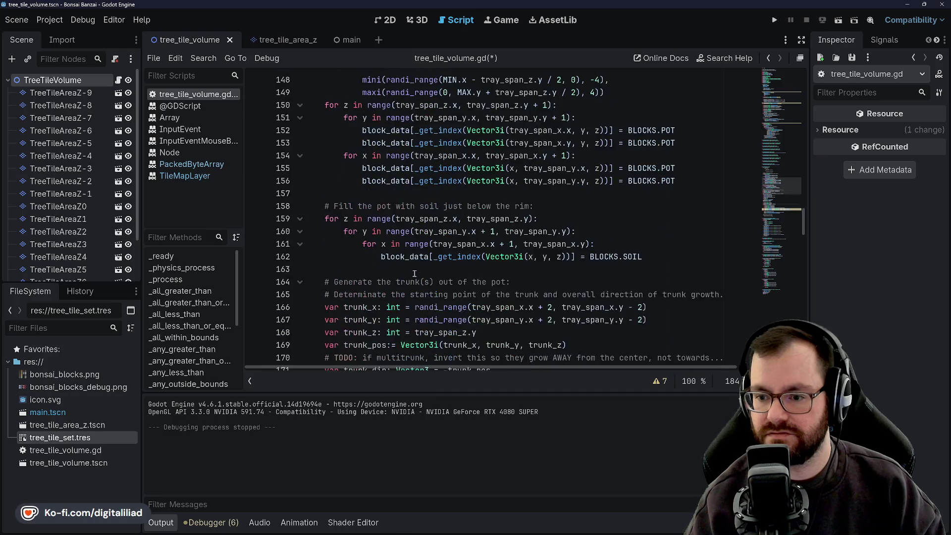
scroll(420, 183, "down", 3)
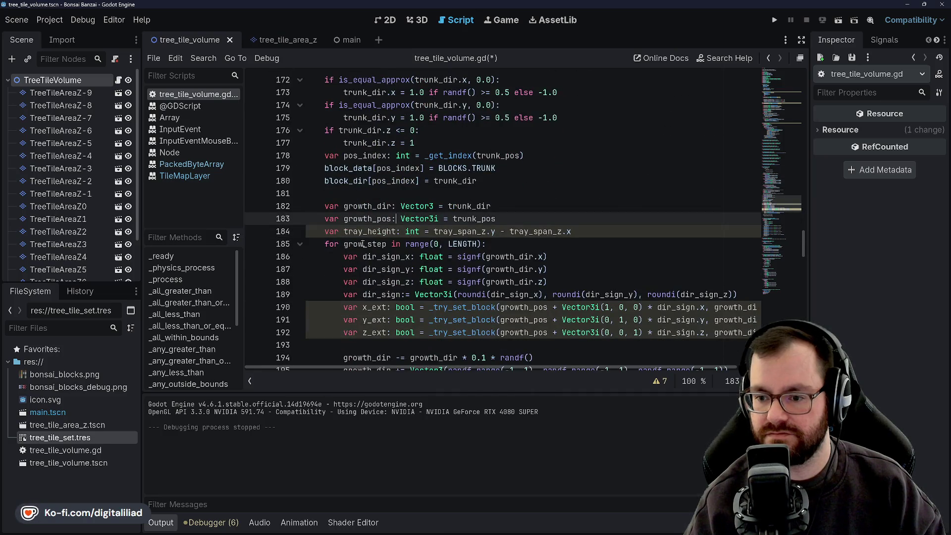
left_click(374, 233)
left_click(434, 231)
key("ctrl+s")
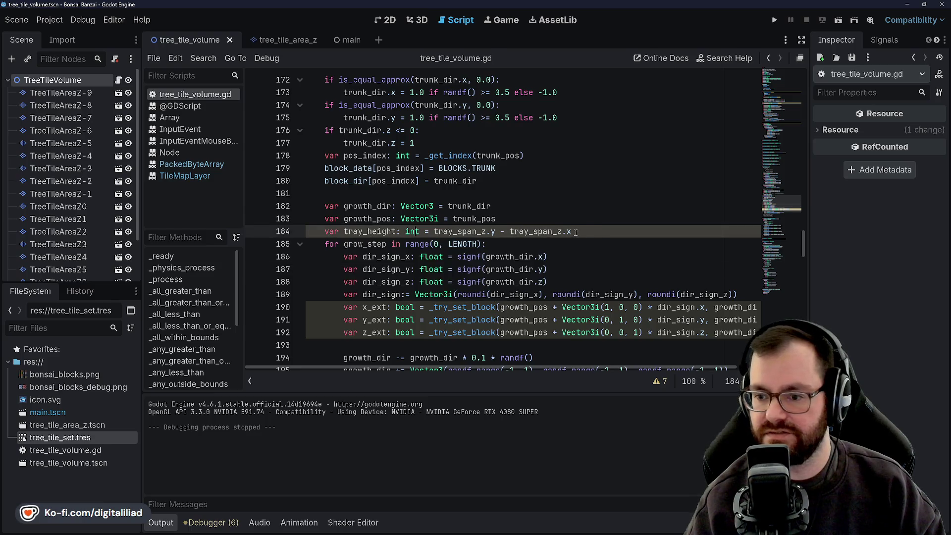
double_click(370, 231)
left_click(412, 233)
double_click(377, 231)
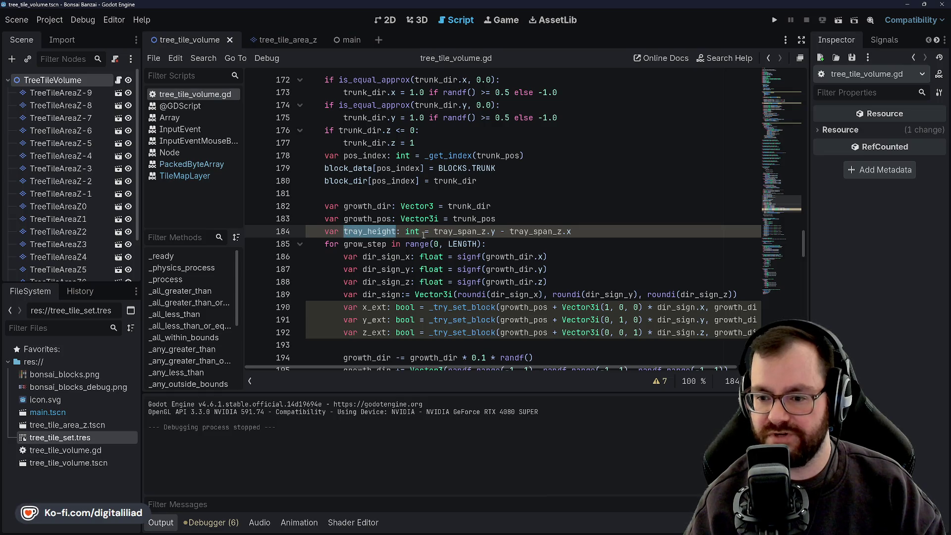
Step: Review the grow_step loop and add a new line after the z_ext block checks
double_click(365, 244)
double_click(369, 232)
double_click(365, 244)
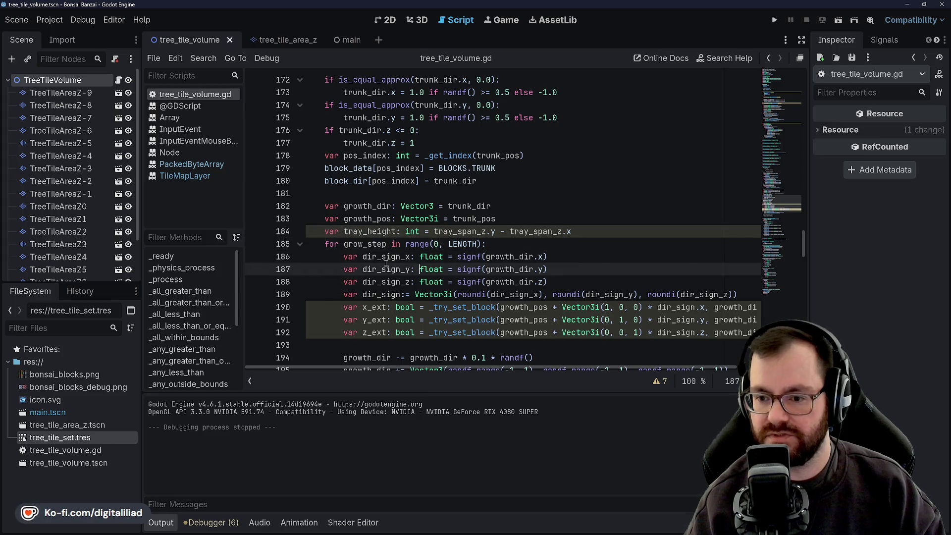
scroll(387, 263, "down", 1)
double_click(386, 244)
scroll(382, 218, "down", 1)
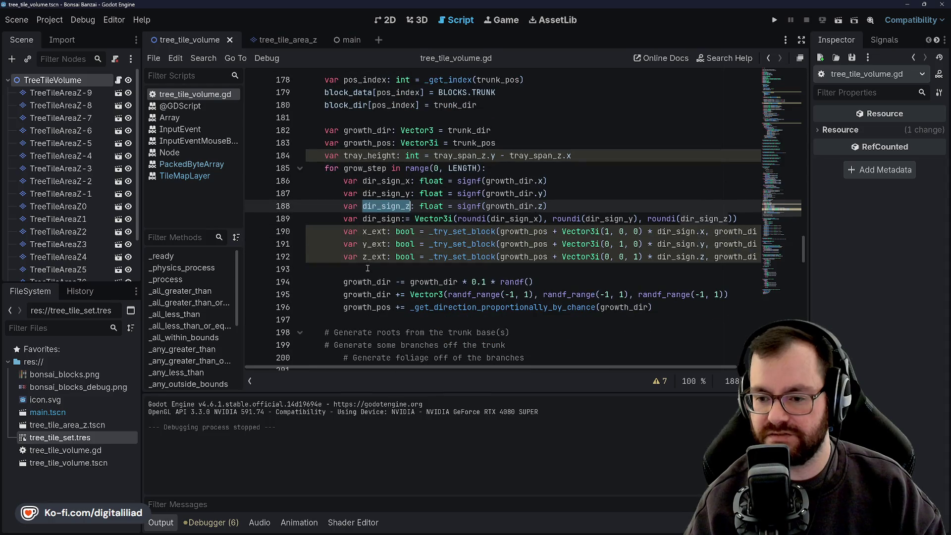
left_click(367, 271)
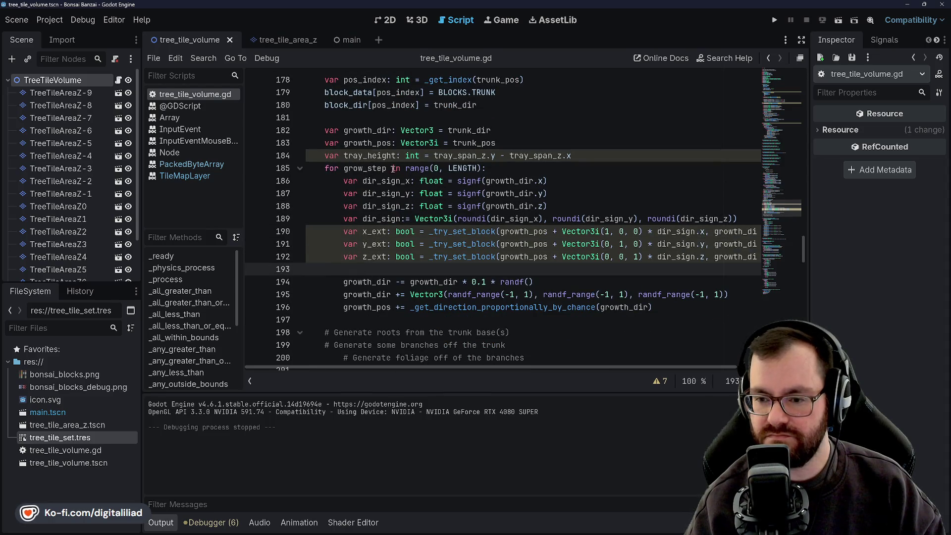
left_click(509, 168)
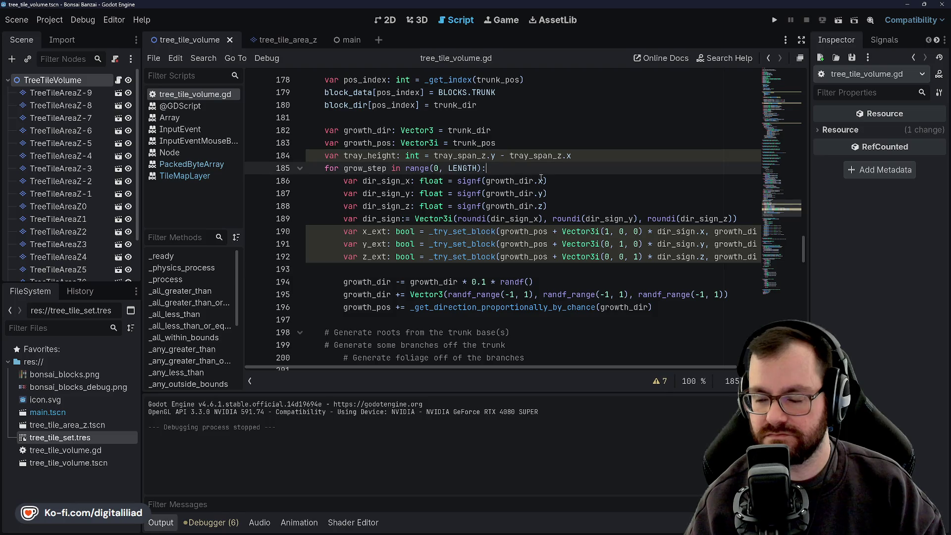
left_click(553, 193)
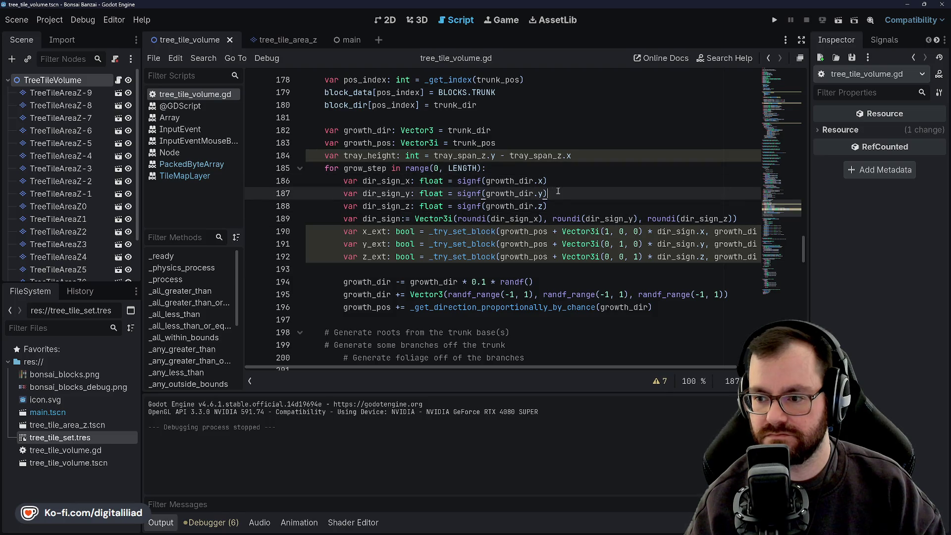
left_click(543, 165)
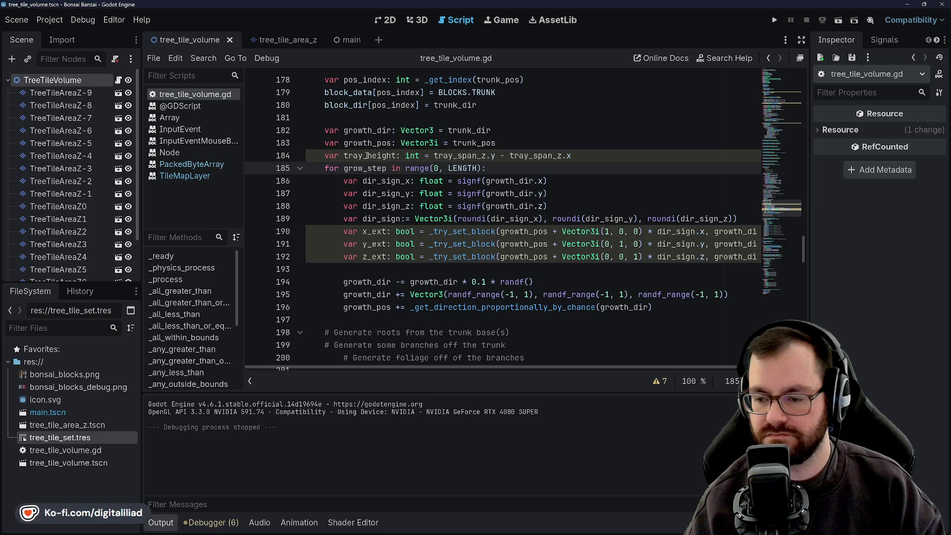
left_click(529, 269)
scroll(529, 230, "down", 1)
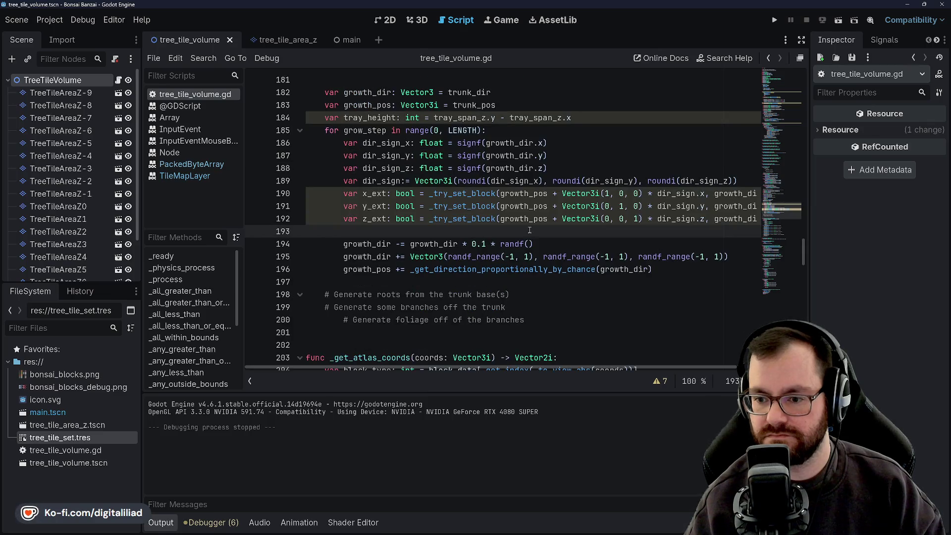
key("Return")
type("growt")
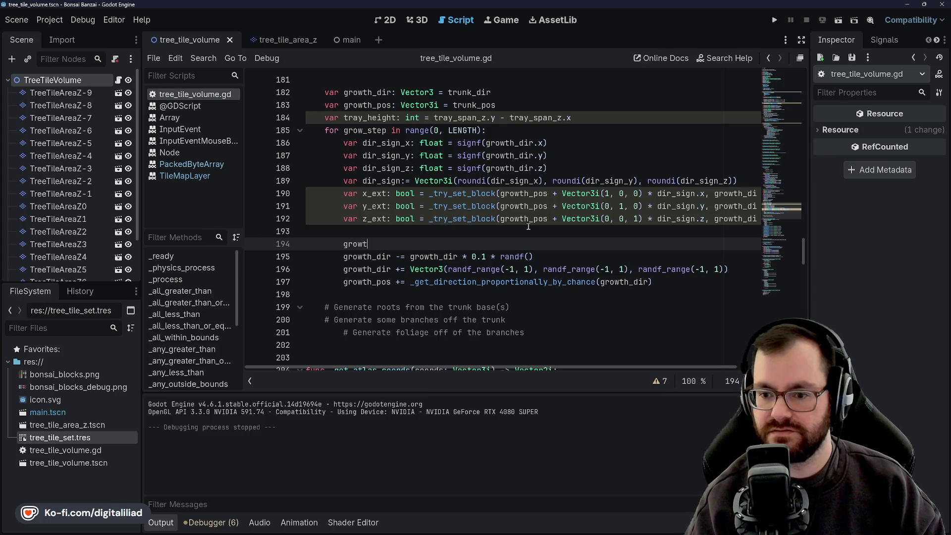
Step: Remove the stray line and start a new line after the growth_dir -= damping line
type("h")
key("BackSpace")
key("BackSpace")
key("BackSpace")
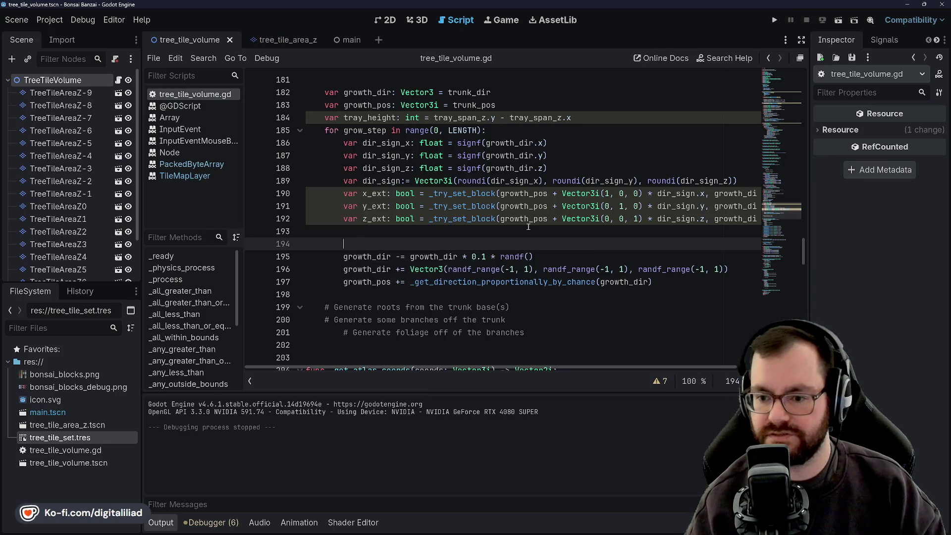
key("BackSpace")
key("BackSpace")
left_click(563, 240)
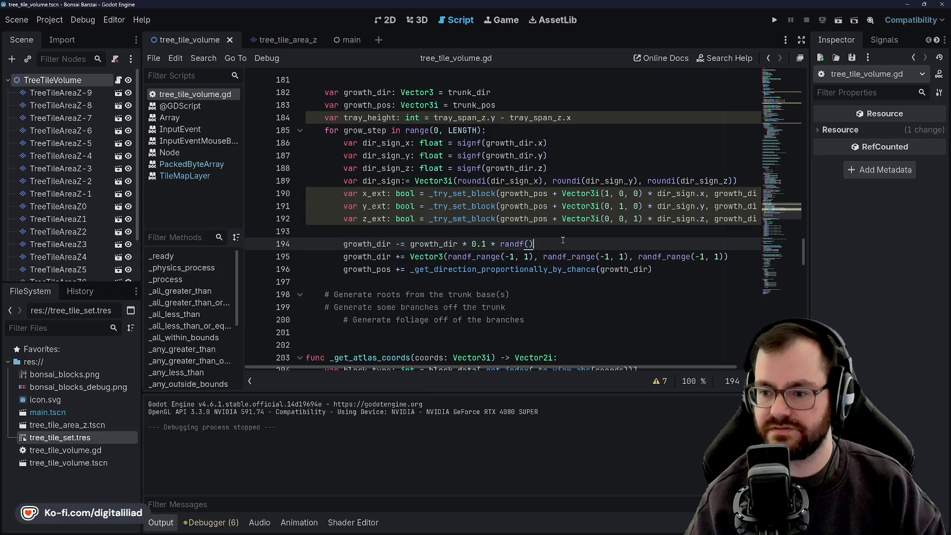
key("Return")
type("growth_dir")
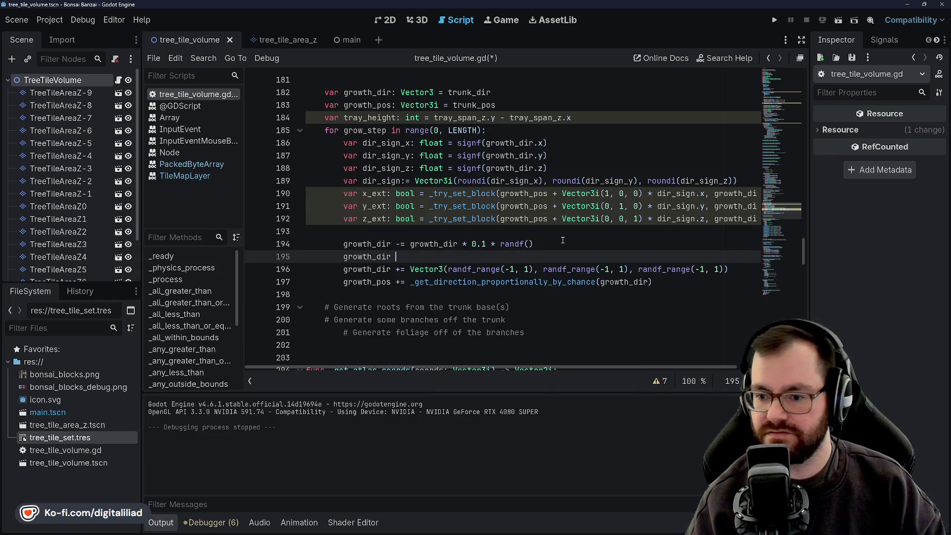
Step: Add 'growth_dir += Vector3i.BACK * tray_height * grow_step' and save the script
type("+= ")
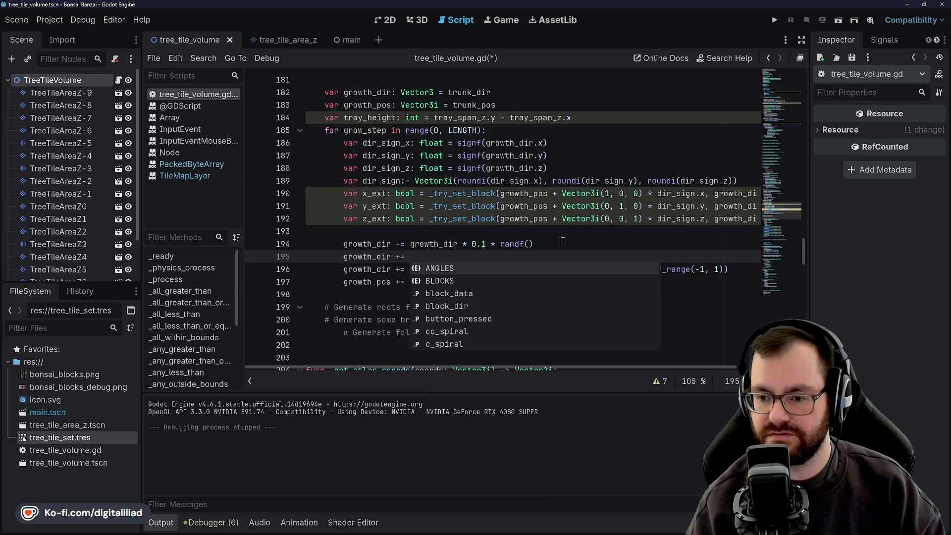
type("V")
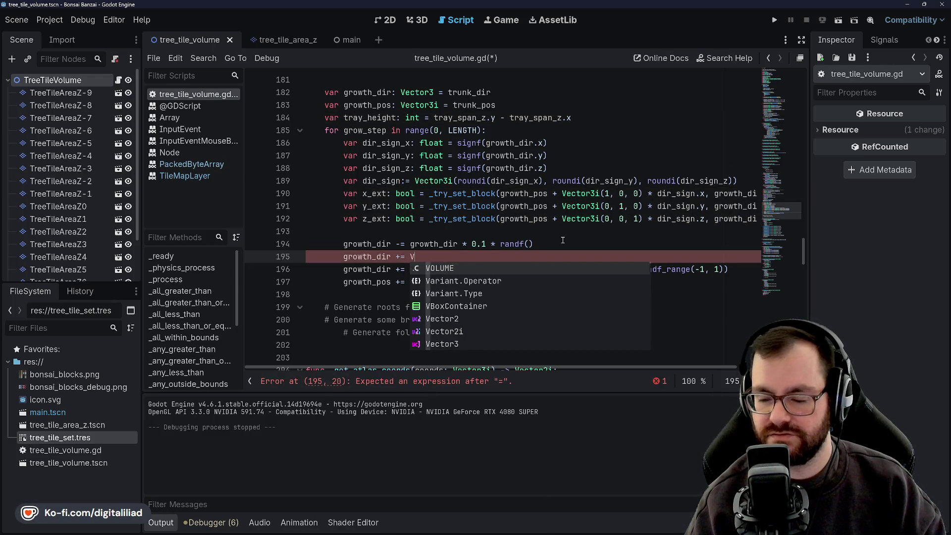
type("ector3i.BACK(")
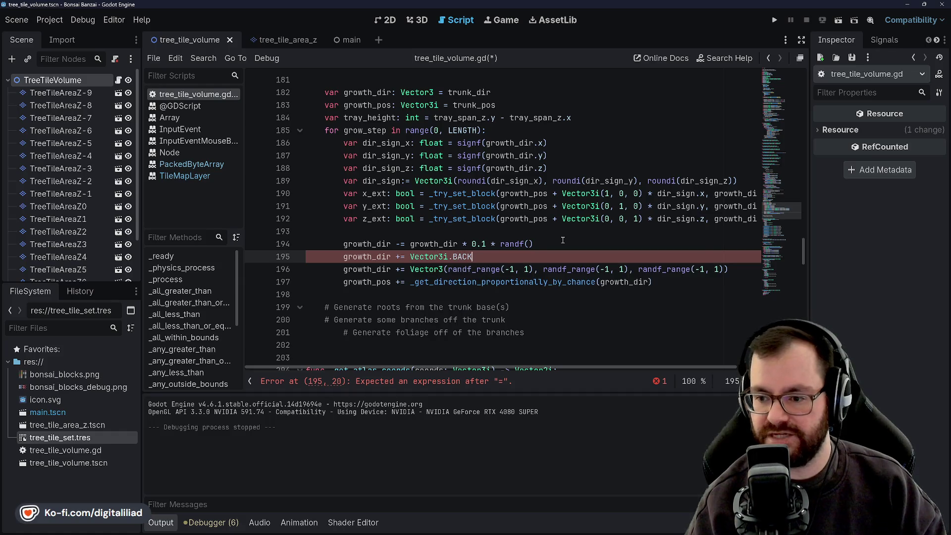
key("BackSpace")
key("BackSpace")
type("* t")
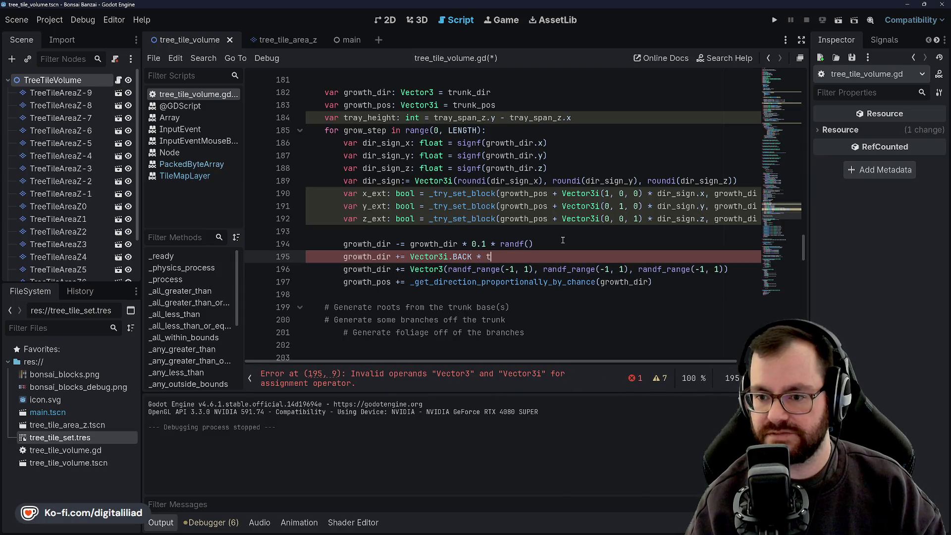
type("ray_height * g")
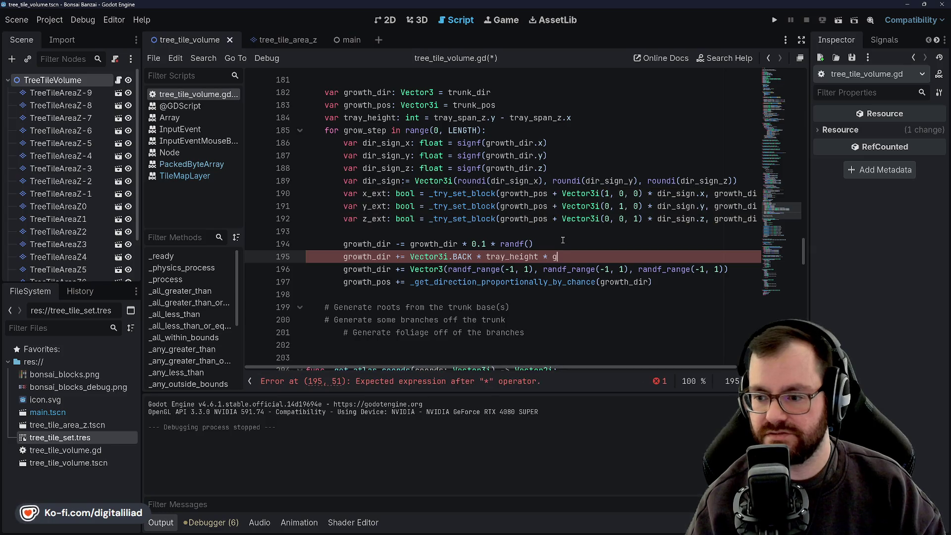
type("row_s")
key("Return")
key("ctrl+s")
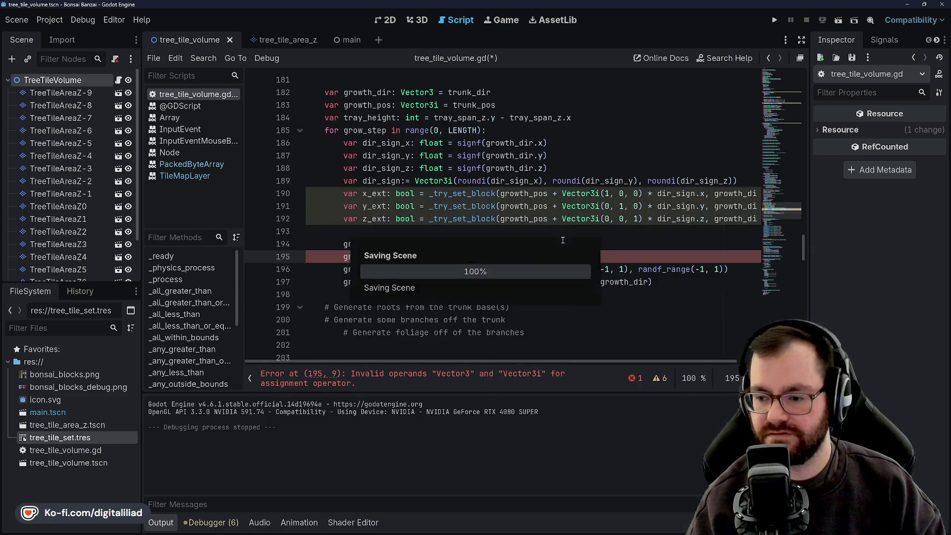
left_click(362, 257)
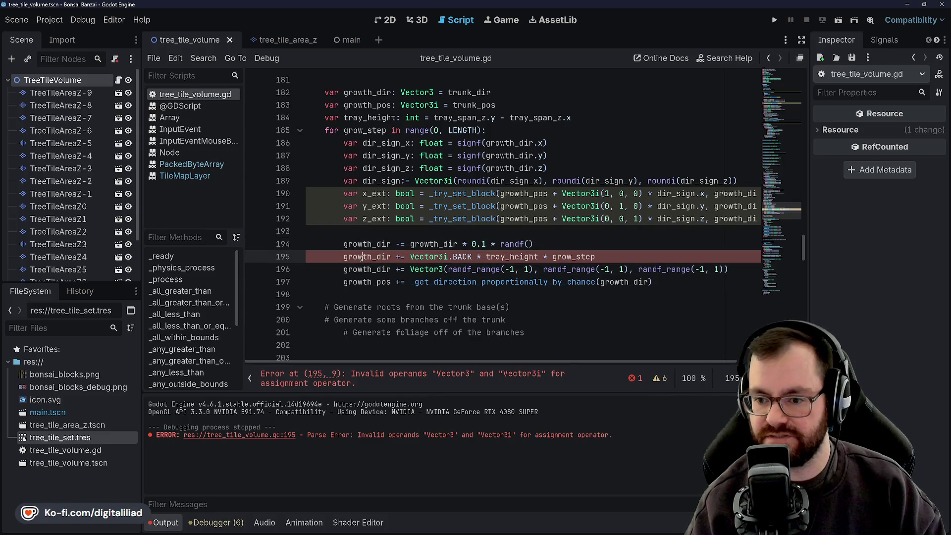
Step: Inspect the new growth lines, highlighting every use of Vector3i and growth_dir
double_click(362, 257)
double_click(429, 256)
double_click(462, 257)
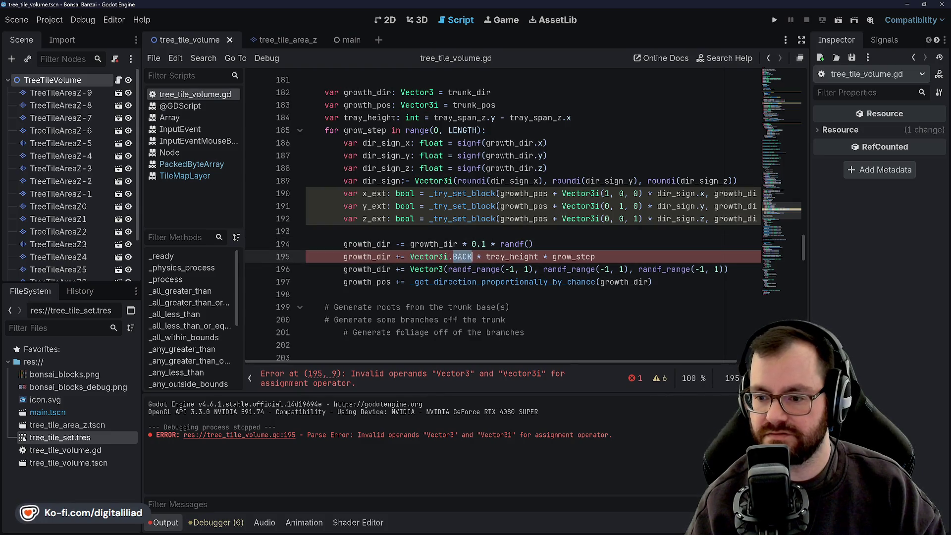
double_click(511, 257)
double_click(445, 257)
left_click(451, 256)
key("Up")
key("Down")
key("Down")
left_click(429, 257)
double_click(429, 256)
left_click(429, 256)
double_click(415, 260)
left_click(415, 260)
double_click(415, 257)
double_click(431, 242)
left_click(432, 240)
double_click(431, 241)
left_click(424, 233)
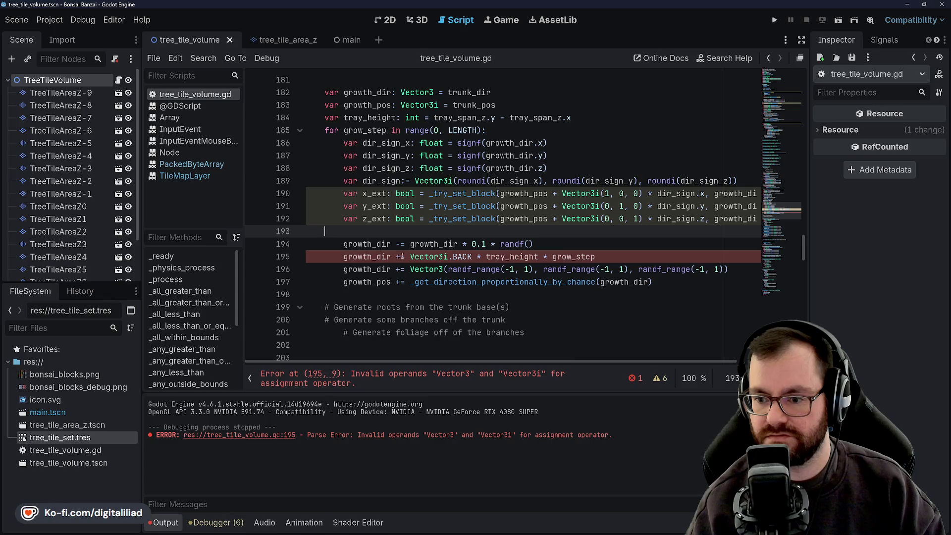
Step: Review the trunk direction setup and the BACK, tray_height and grow_step terms of the upward bias line
left_click_drag(405, 244, 325, 231)
scroll(374, 202, "up", 1)
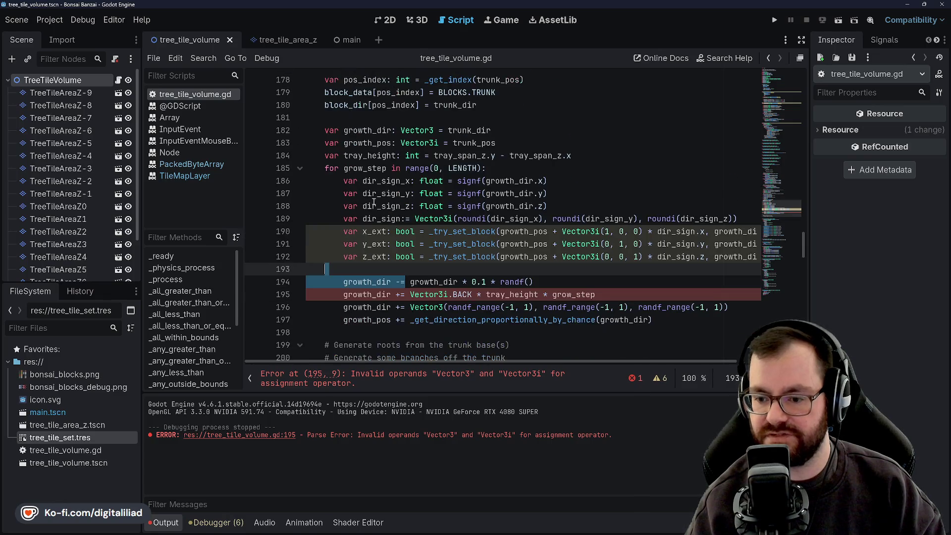
left_click(423, 281)
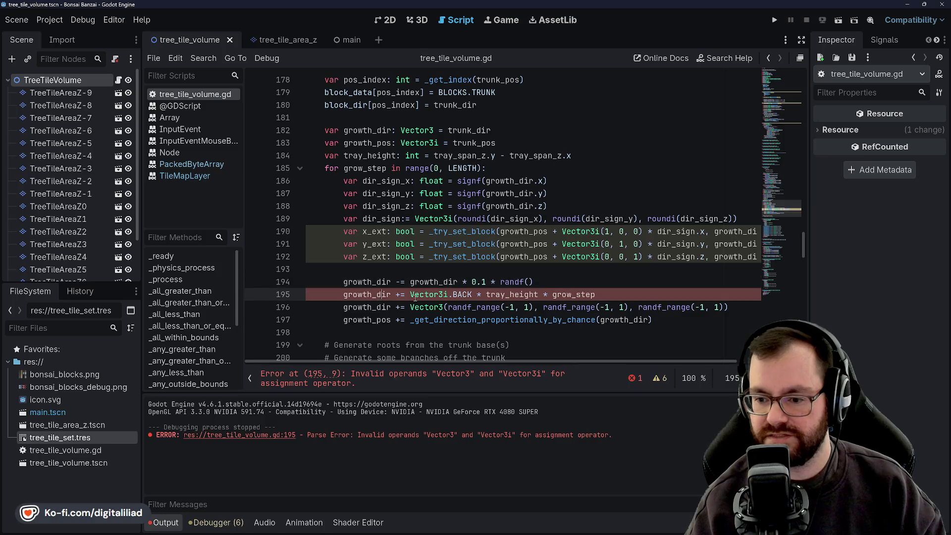
double_click(429, 294)
left_click(363, 294)
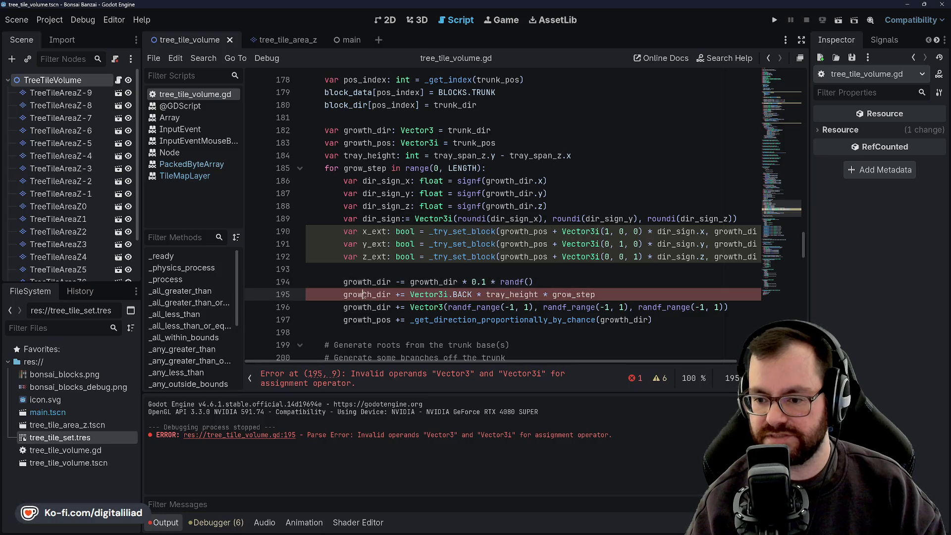
left_click(508, 273)
key("Page_Up")
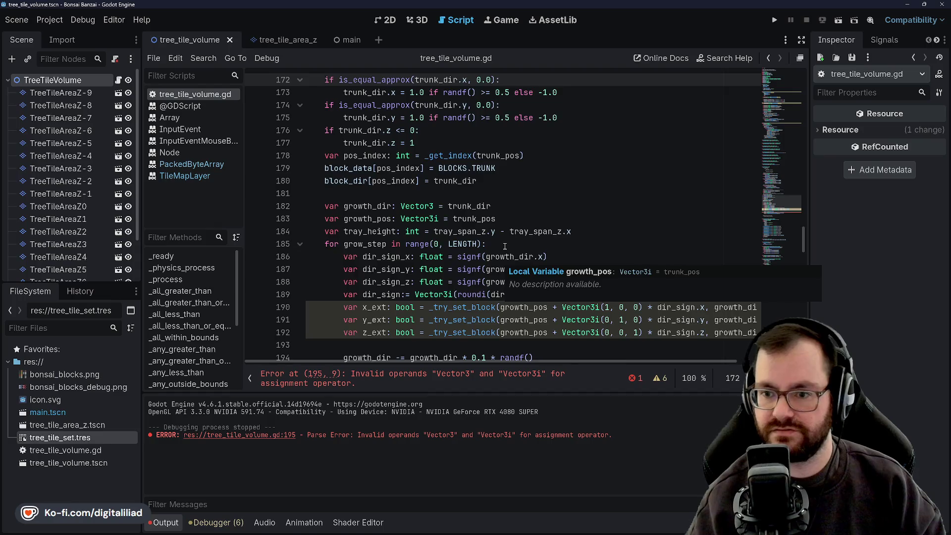
scroll(505, 247, "down", 2)
left_click(520, 282)
scroll(521, 231, "down", 1)
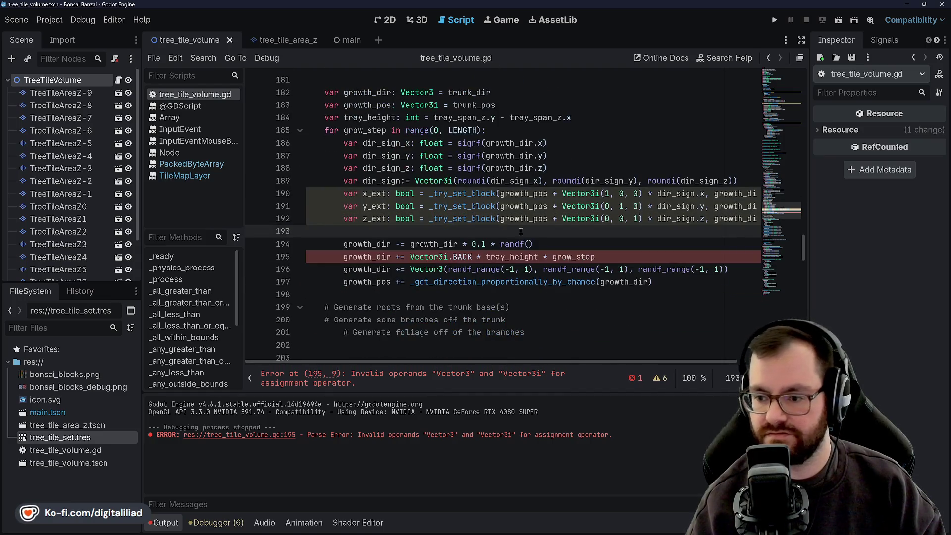
left_click(535, 244)
double_click(426, 269)
double_click(462, 257)
double_click(512, 257)
double_click(573, 257)
double_click(513, 256)
left_click(579, 257)
left_click(568, 257)
key("Up")
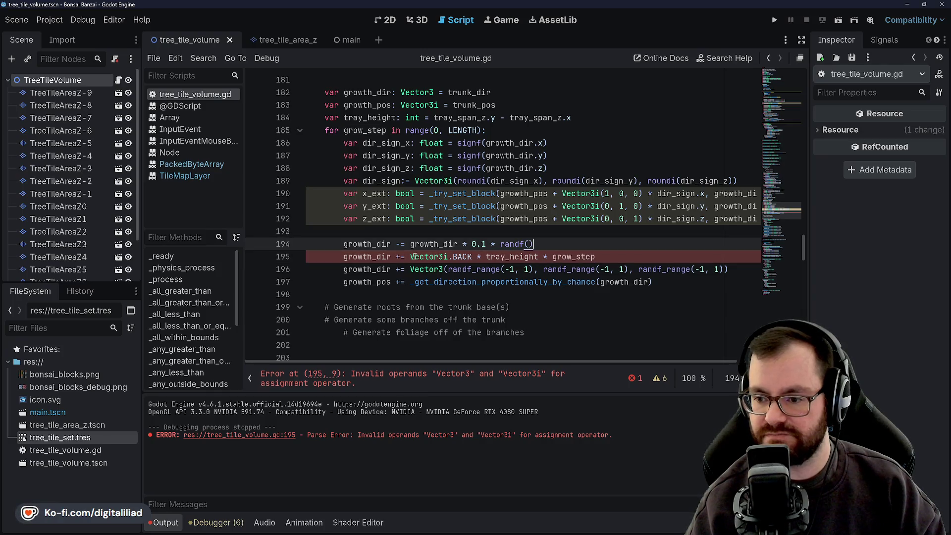
Step: Change Vector3i.BACK to Vector3.BACK on line 195
left_click(410, 257)
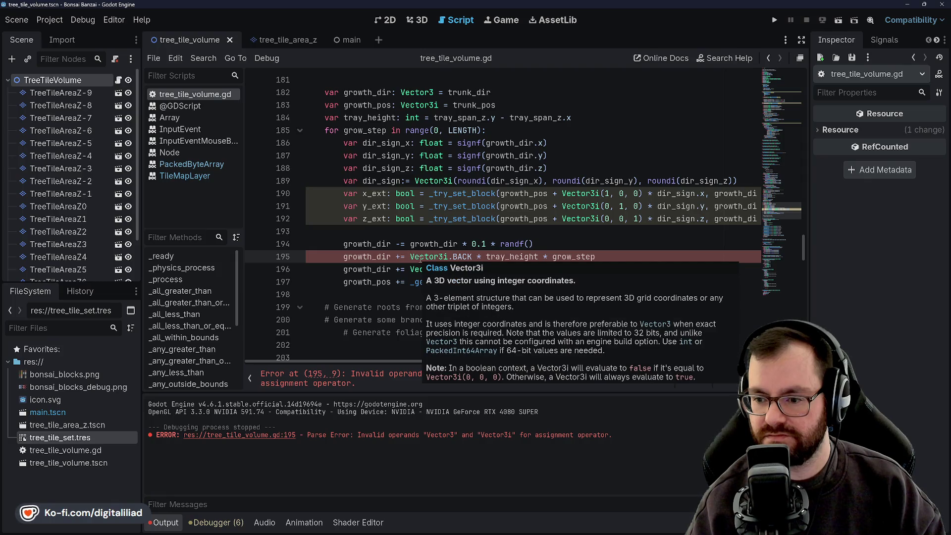
left_click(448, 256)
key("BackSpace")
Step: Append * 0.1 after grow_step on line 195 and save the script
key("Up")
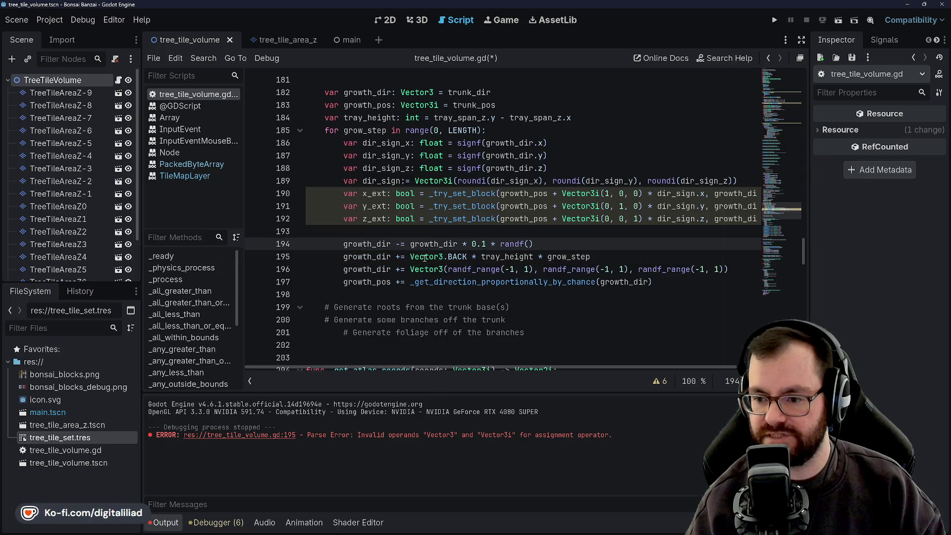
mouse_move(425, 257)
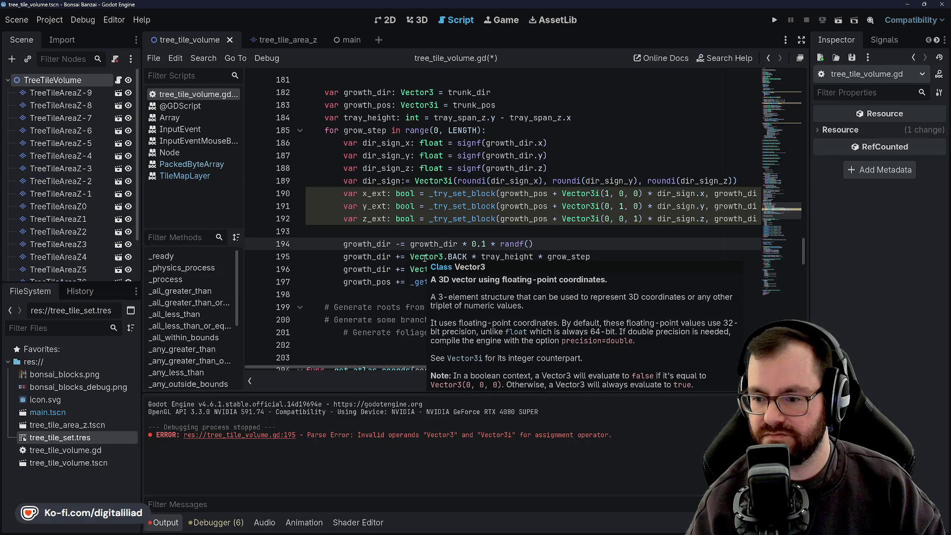
left_click(612, 256)
type("*")
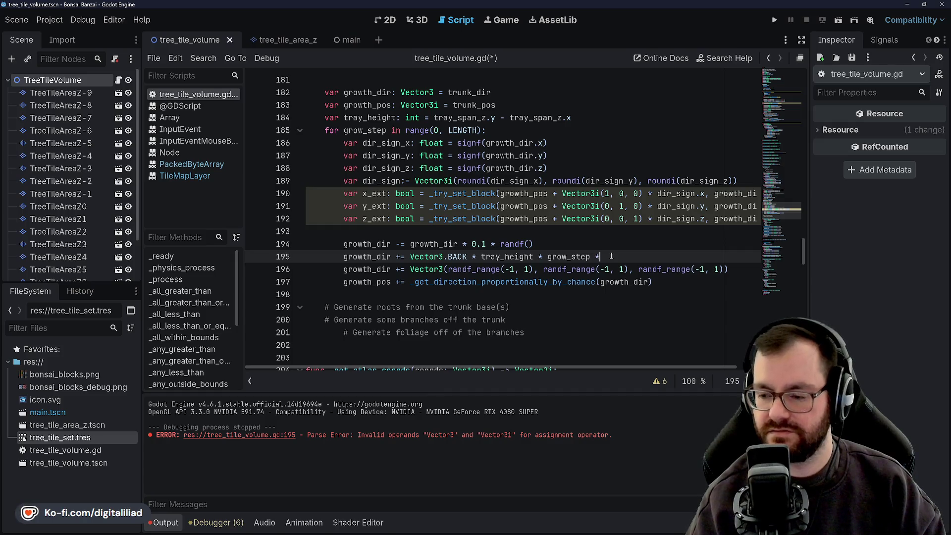
type(" 0.1")
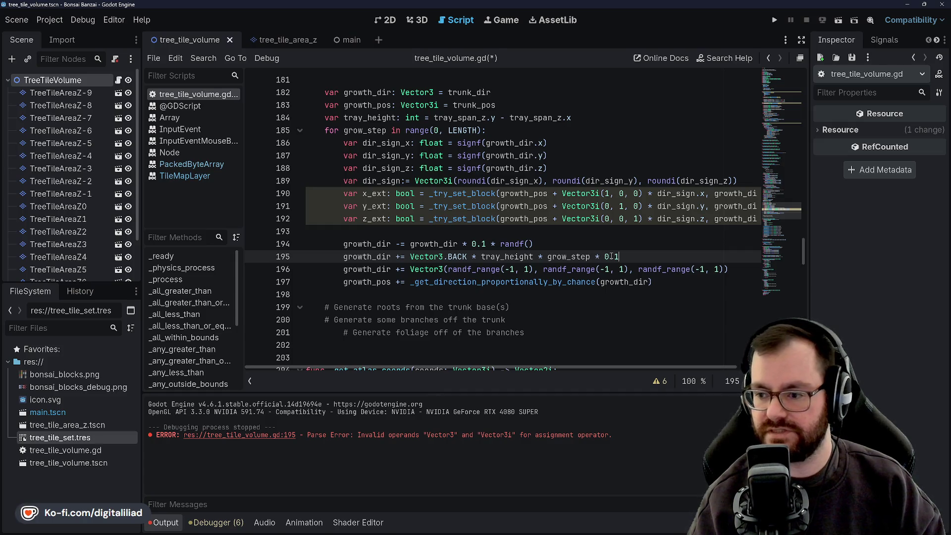
key("ctrl+s")
left_click(557, 244)
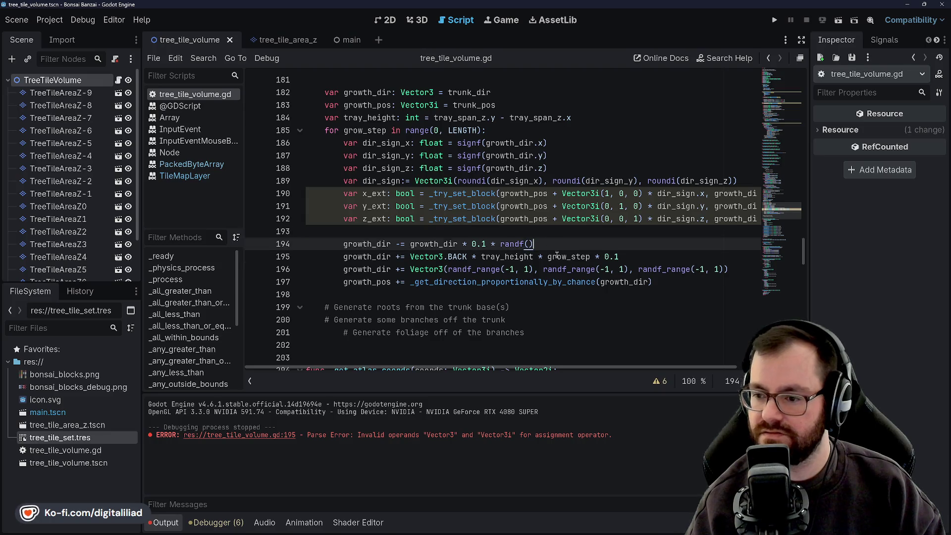
left_click(510, 256)
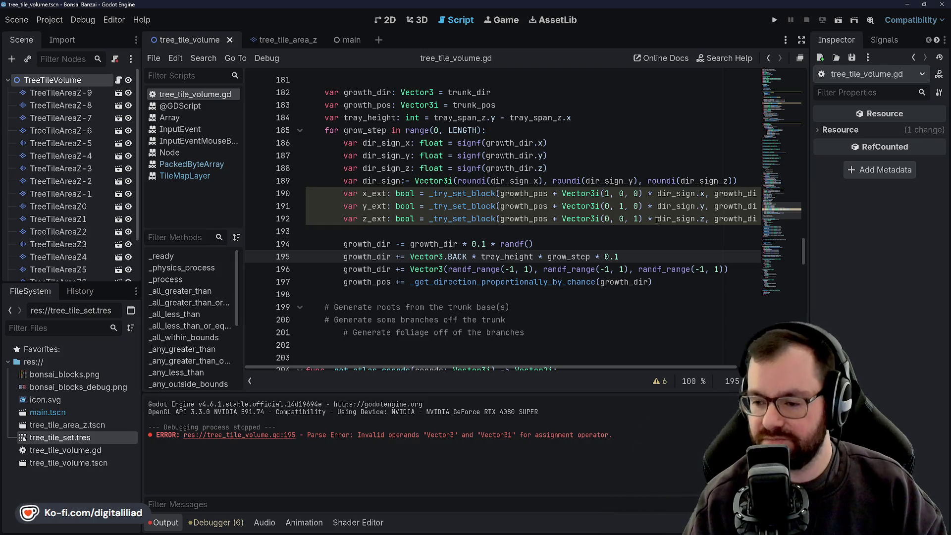
left_click(536, 244)
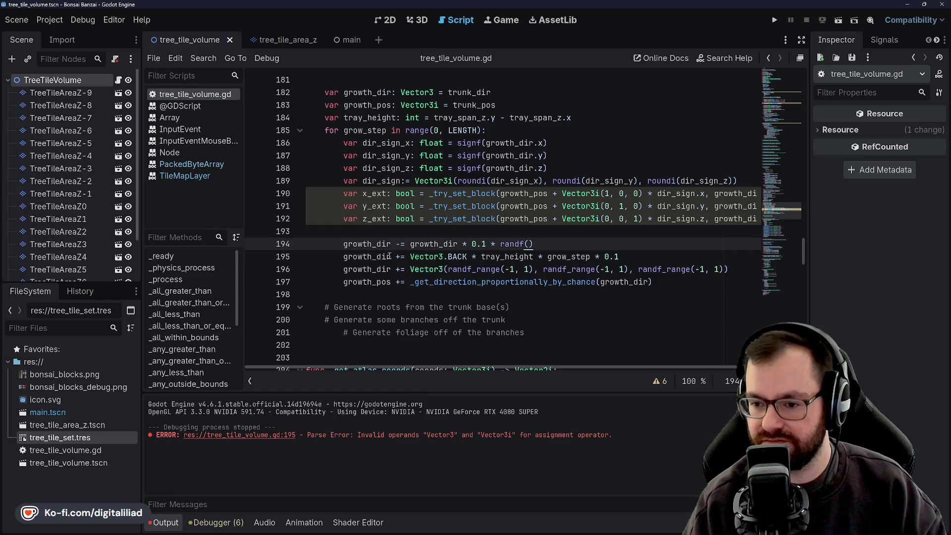
Step: Add line 195 reading 'growth_dir -= Vector3.BACK *' below the damping line
key("Return")
type("growth_")
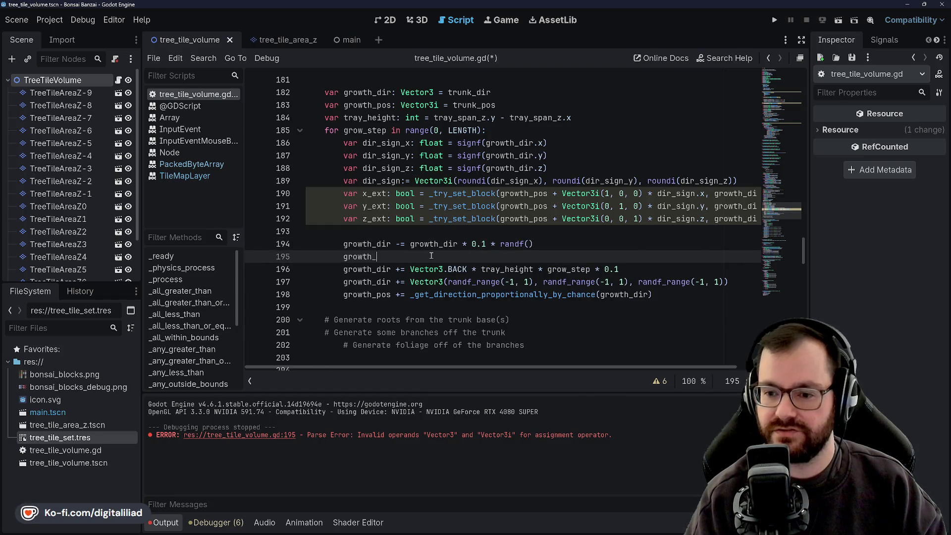
type("dir -")
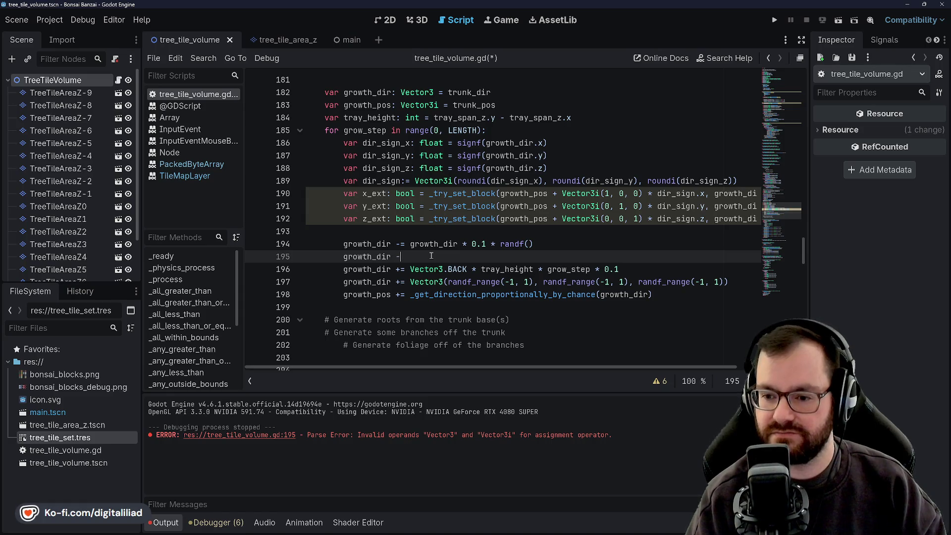
type("= Vector3.B")
key("Return")
type("*")
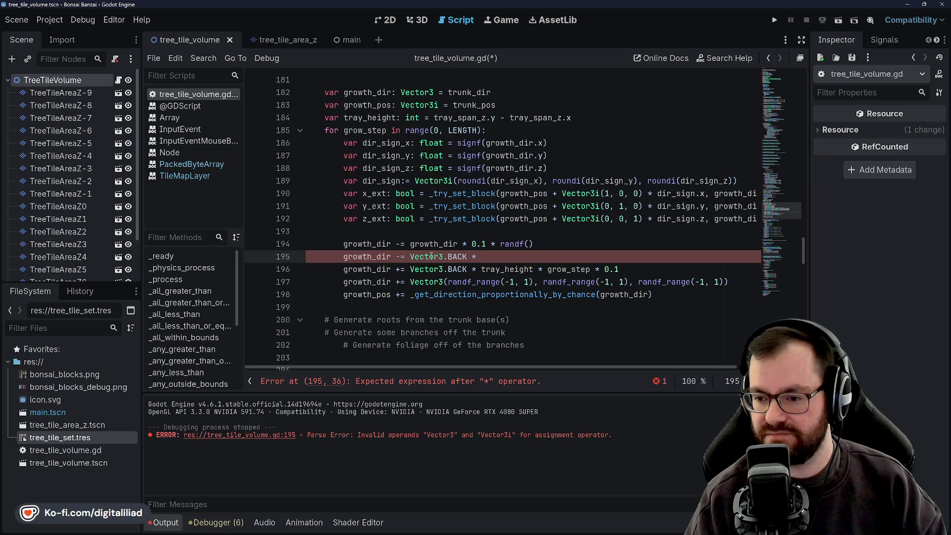
Step: Scroll up to the '# Generate the container' section
scroll(537, 233, "up", 15)
scroll(538, 233, "up", 15)
scroll(537, 236, "down", 20)
scroll(536, 236, "up", 4)
scroll(492, 192, "down", 3)
scroll(491, 191, "up", 1)
left_click(466, 168)
Step: Add 'var max_tray_height: int = Min.z + 2' below the container comment and save
left_click(558, 141)
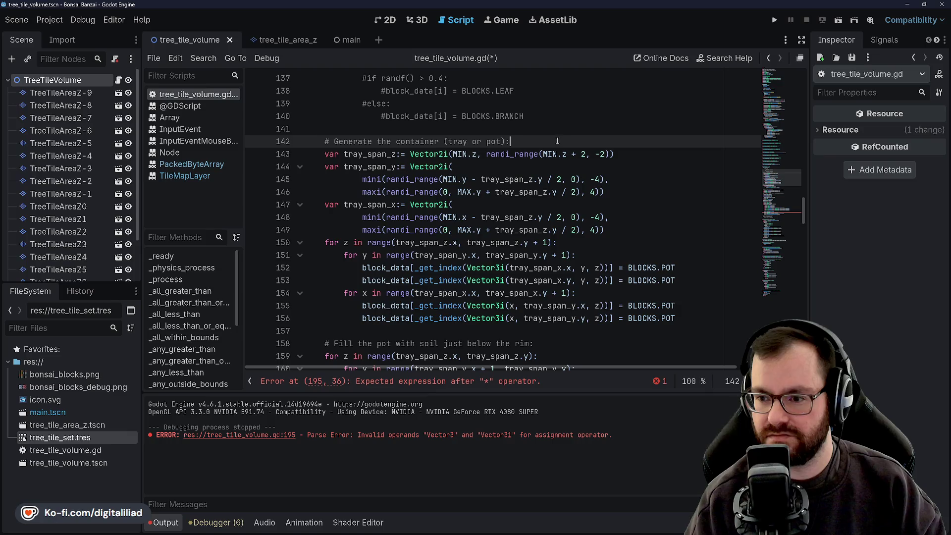
key("Return")
type("var max_tray_e")
key("BackSpace")
type("height:")
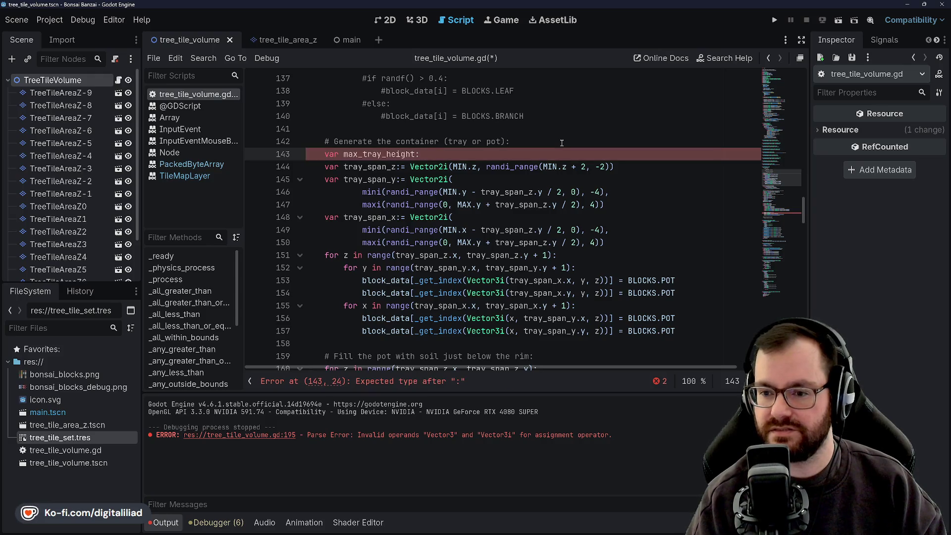
type(" int = ")
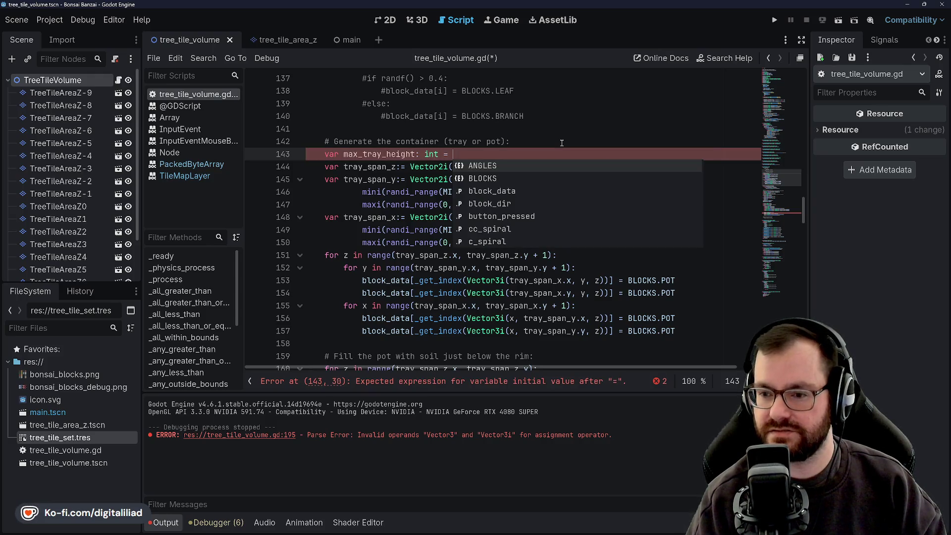
type("Min")
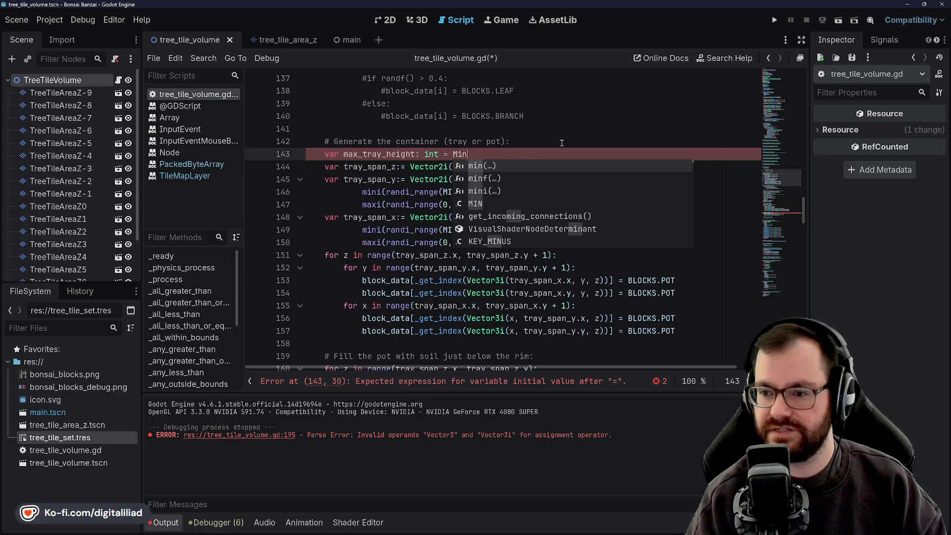
type(".z - 2")
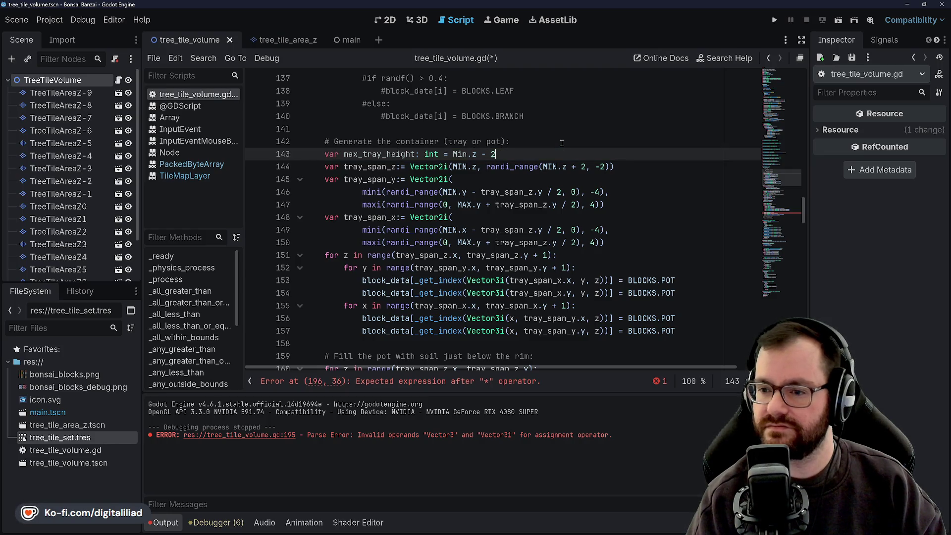
key("BackSpace")
key("BackSpace")
key("BackSpace")
type("+ 2")
key("ctrl+s")
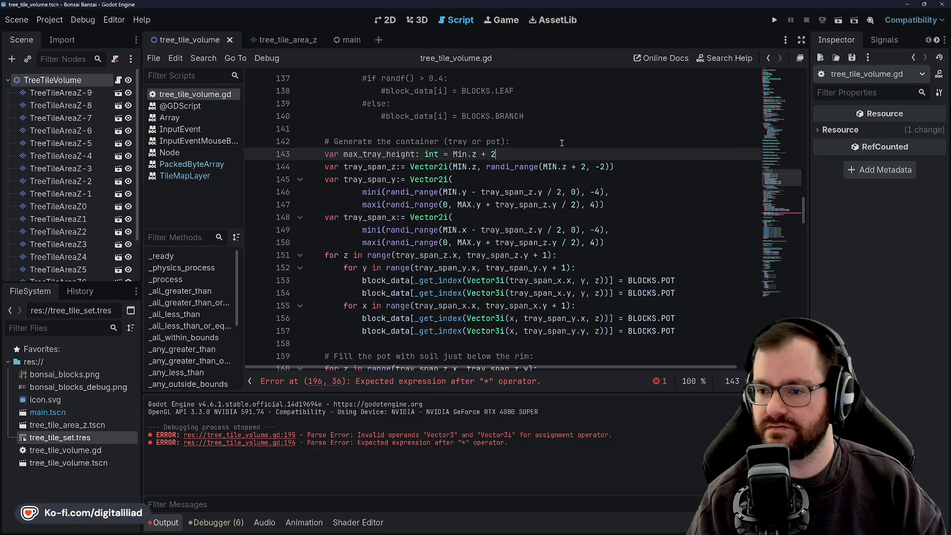
Step: Insert a minus sign before Min on line 143 and save
double_click(453, 155)
left_click(452, 155)
type("-")
left_click(527, 146)
key("ctrl+s")
Step: Remove the minus sign before Min.z on the max_tray_height line and save again
left_click(509, 130)
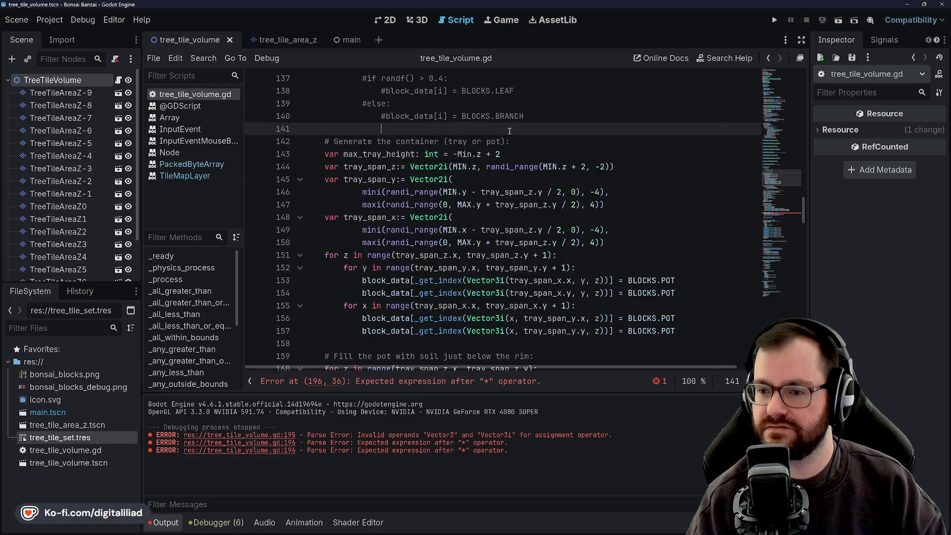
scroll(524, 181, "up", 5)
scroll(521, 250, "down", 5)
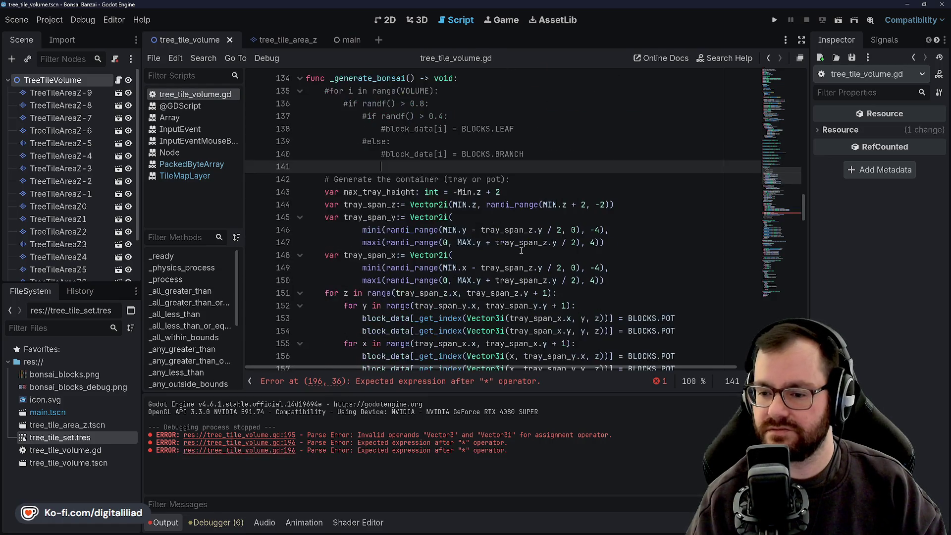
left_click(474, 195)
left_click(519, 195)
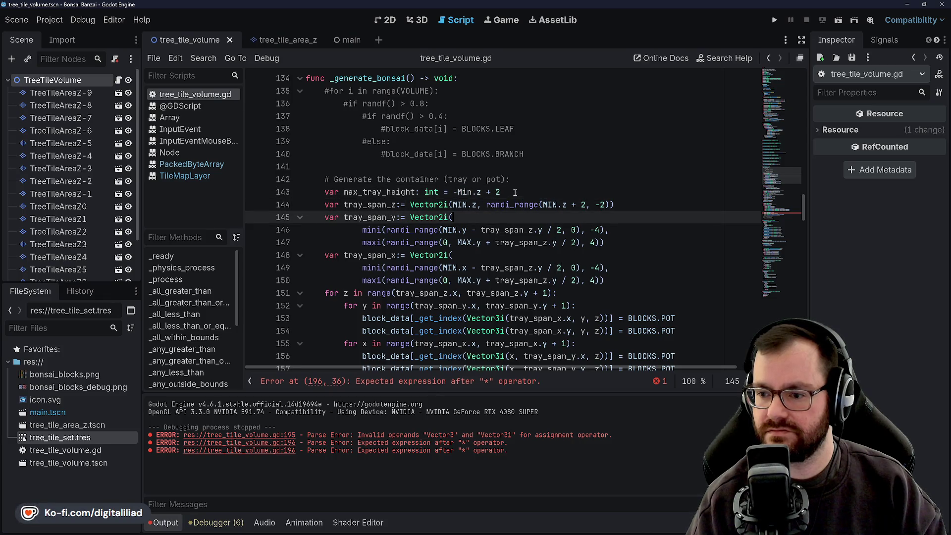
mouse_move(506, 205)
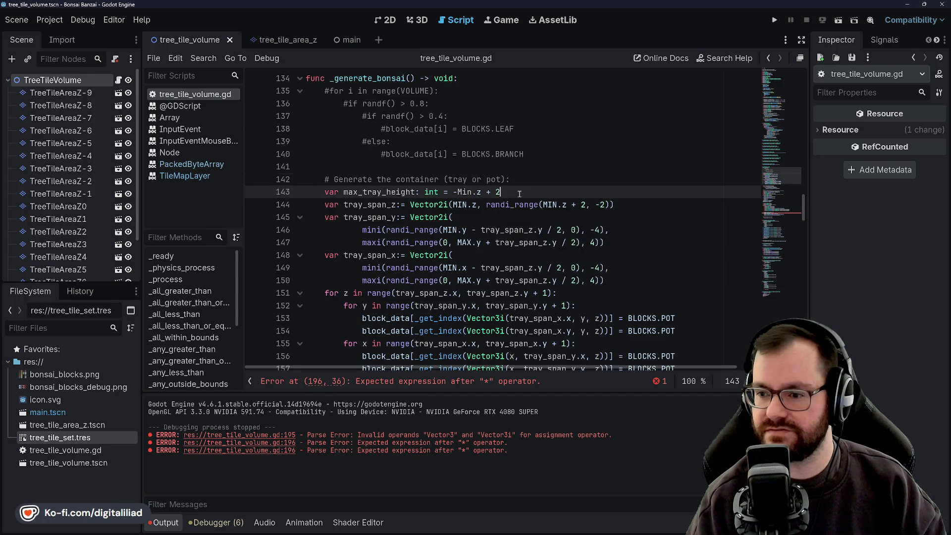
mouse_move(555, 205)
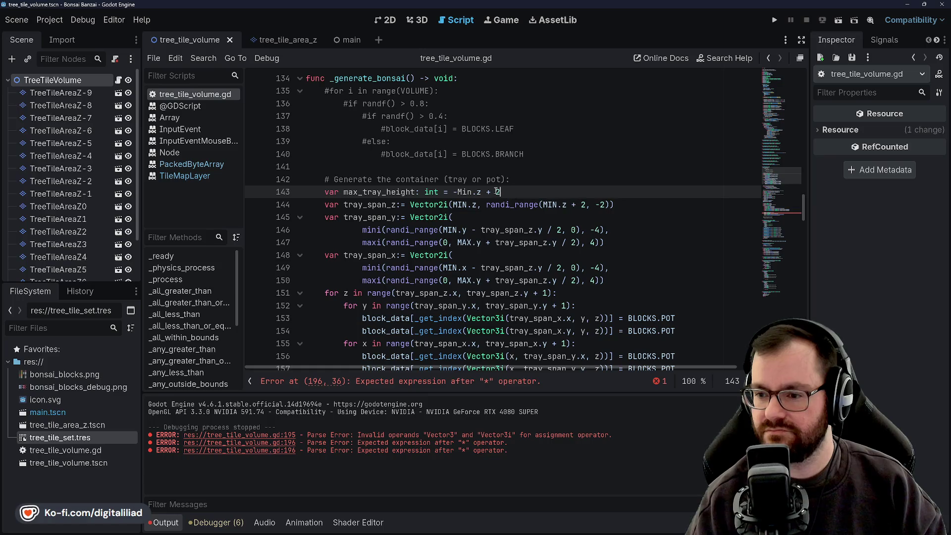
left_click(455, 192)
key("BackSpace")
left_click(516, 188)
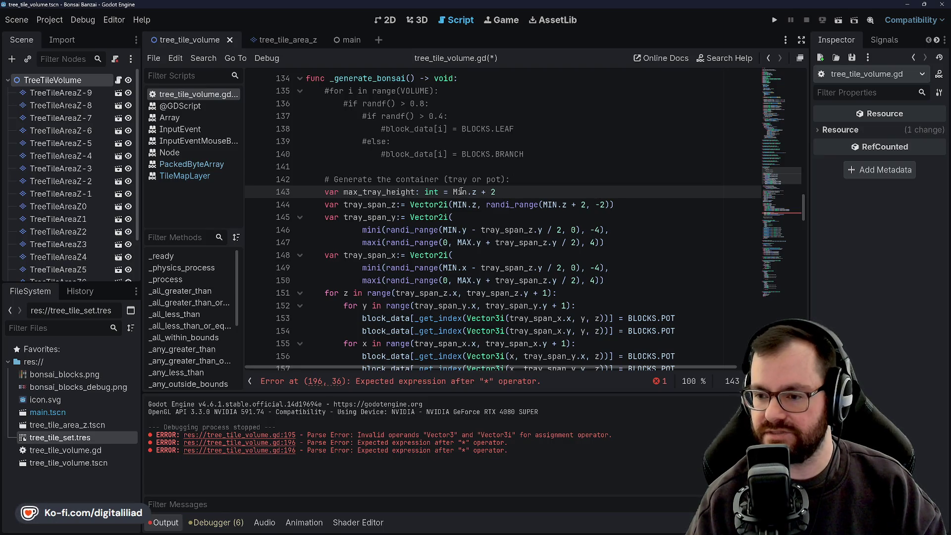
key("ctrl+s")
Step: Scroll down to the Vector3.BACK growth line 196 in the trunk code
scroll(465, 249, "down", 8)
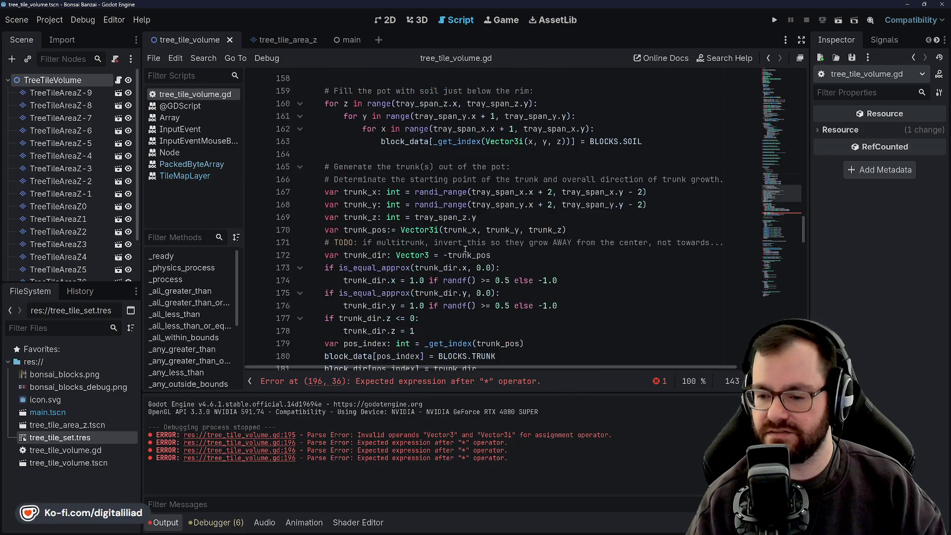
scroll(465, 249, "down", 10)
left_click(444, 179)
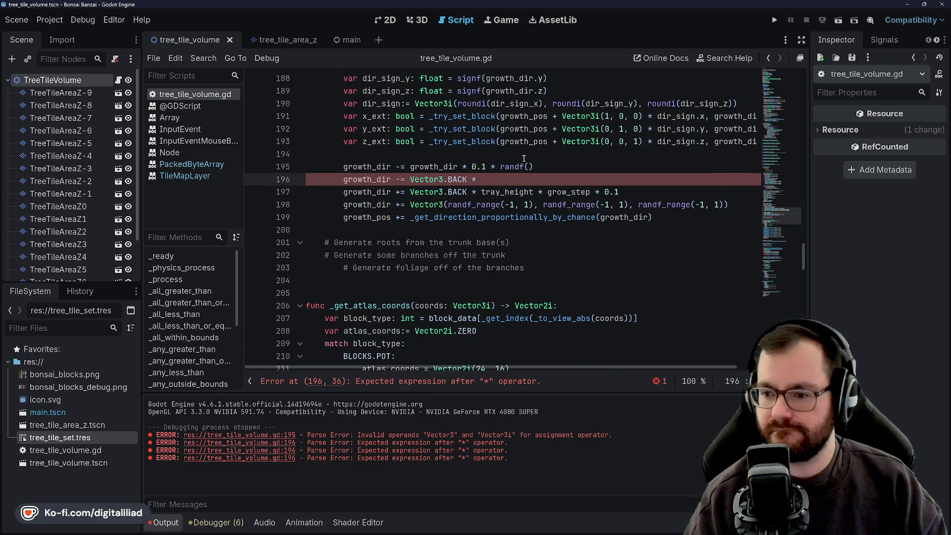
Step: Complete line 196 with (max_tray_height - tray_height) after Vector3.BACK * and save
type("max")
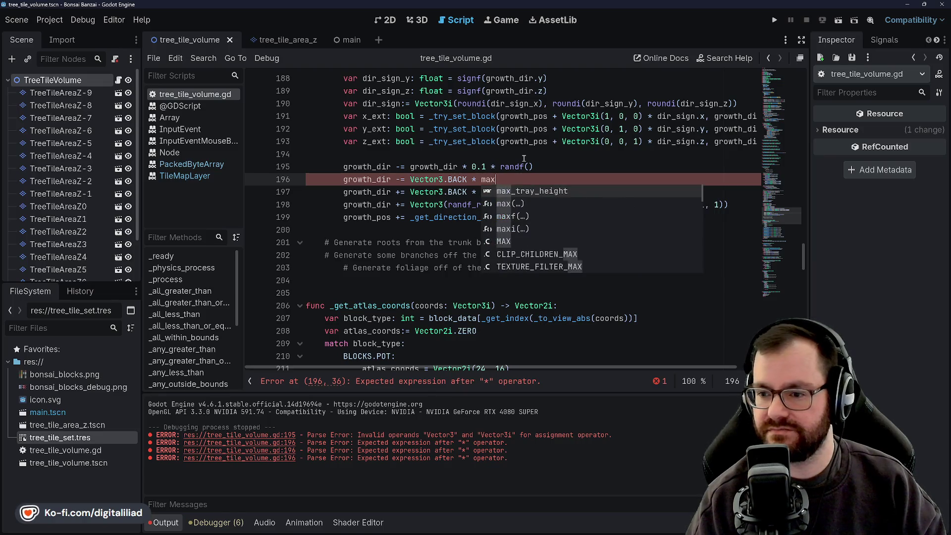
key("Return")
type("- tr")
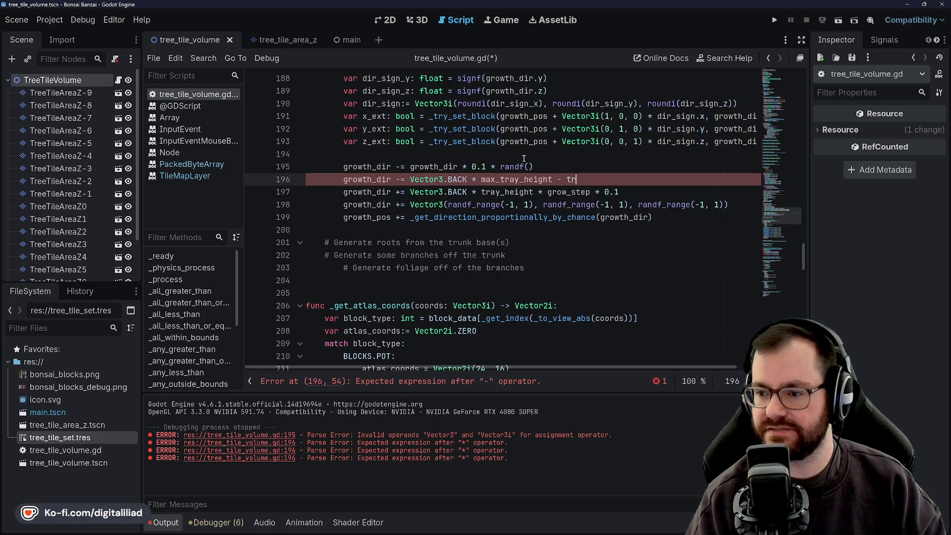
key("Return")
type(")")
key("Left")
key("Left")
key("Left")
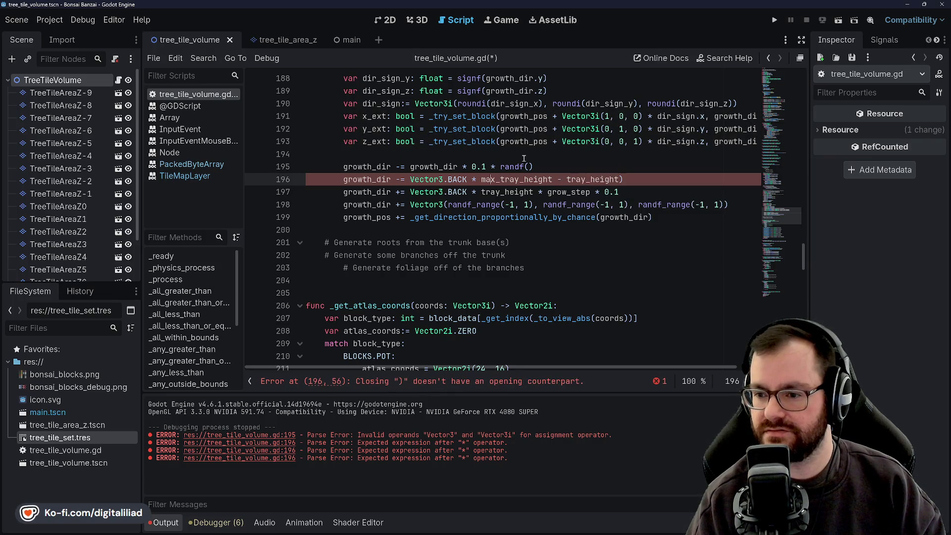
key("Left")
key("Left")
type("(")
left_click(550, 163)
left_click(535, 179)
key("ctrl+s")
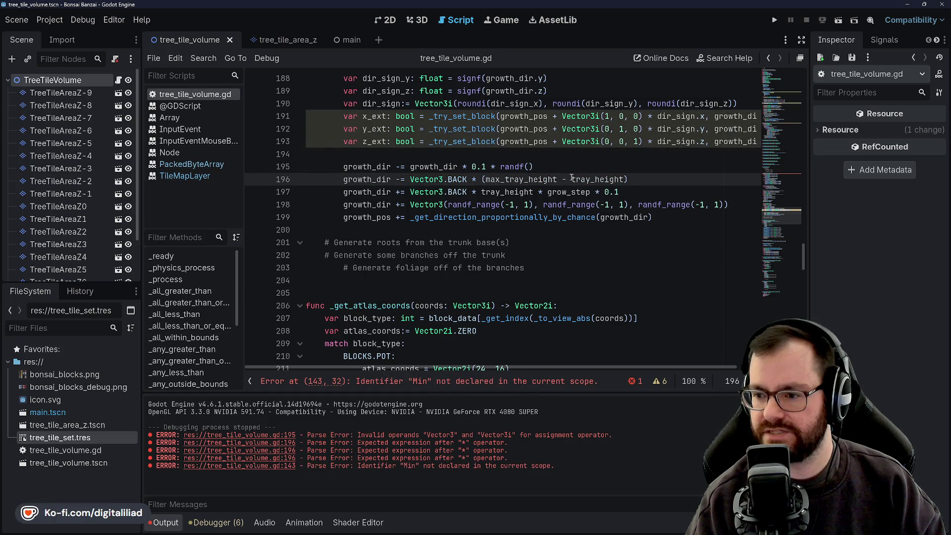
Step: Rework line 196's factor into tray_height / max_tray_height and save
left_click(568, 178)
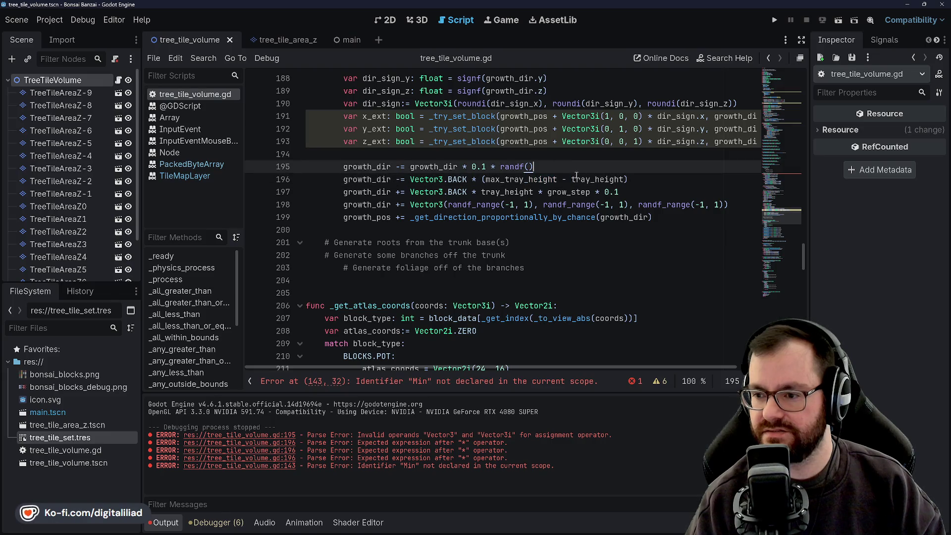
left_click_drag(569, 179, 485, 179)
key("BackSpace")
key("Right")
key("Right")
key("Right")
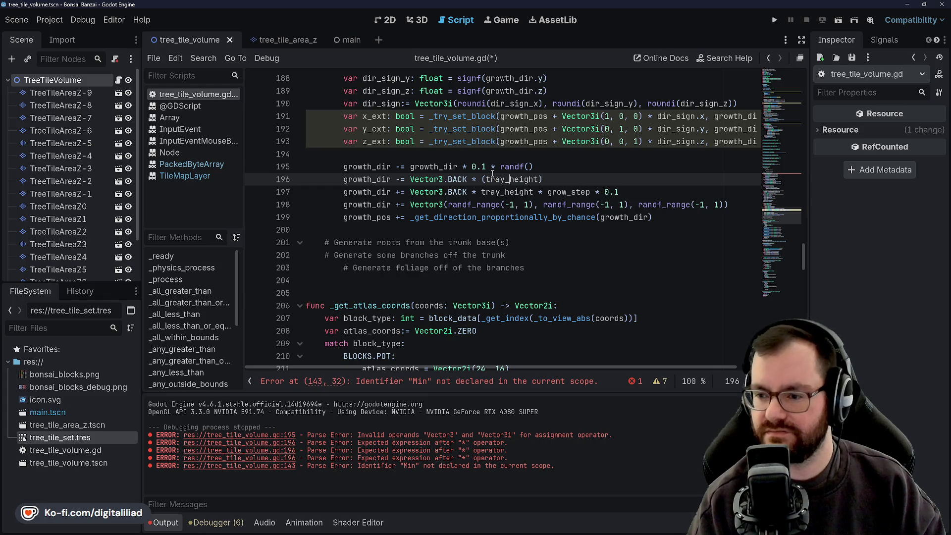
type("/ max")
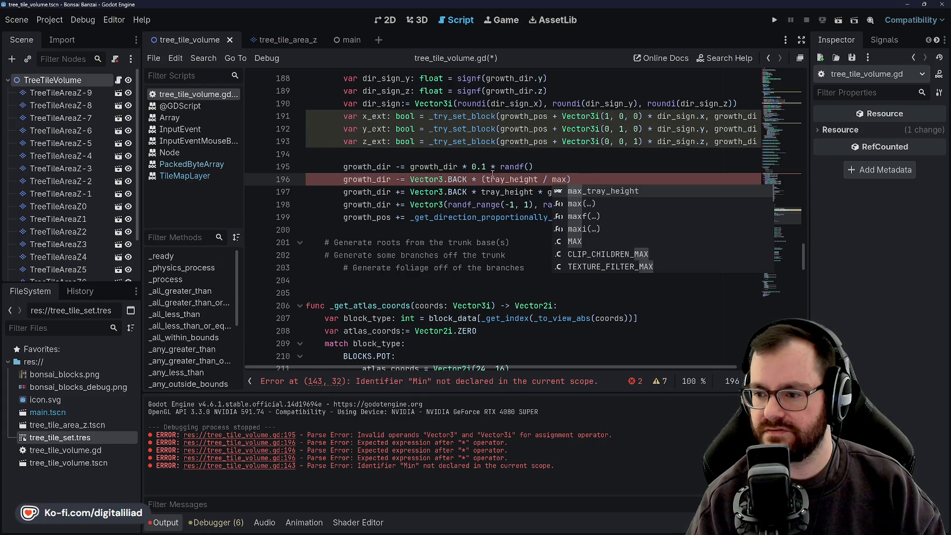
type("max_tray_height")
key("Return")
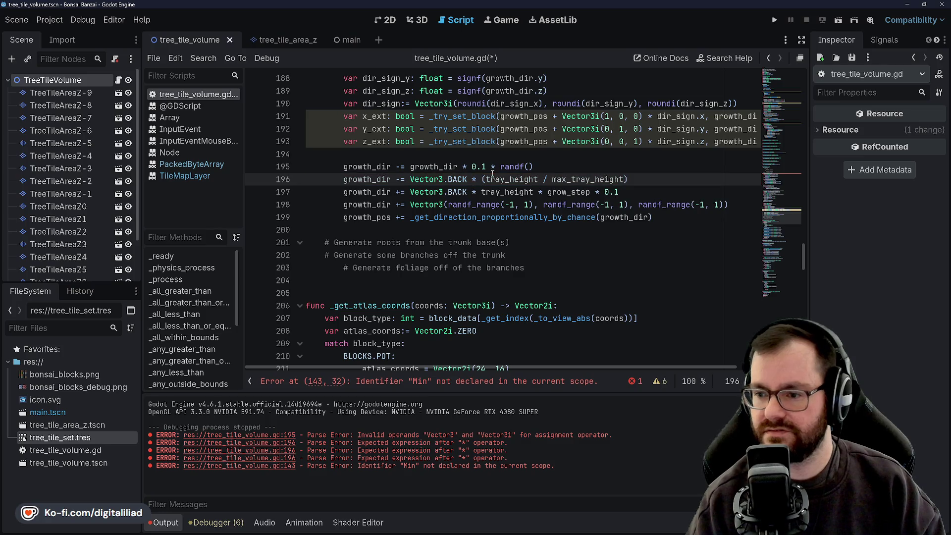
key("ctrl+s")
Step: Make line 196's factor (1.0 - tray_height / max_tray_height) with fixed brackets and save
left_click(549, 170)
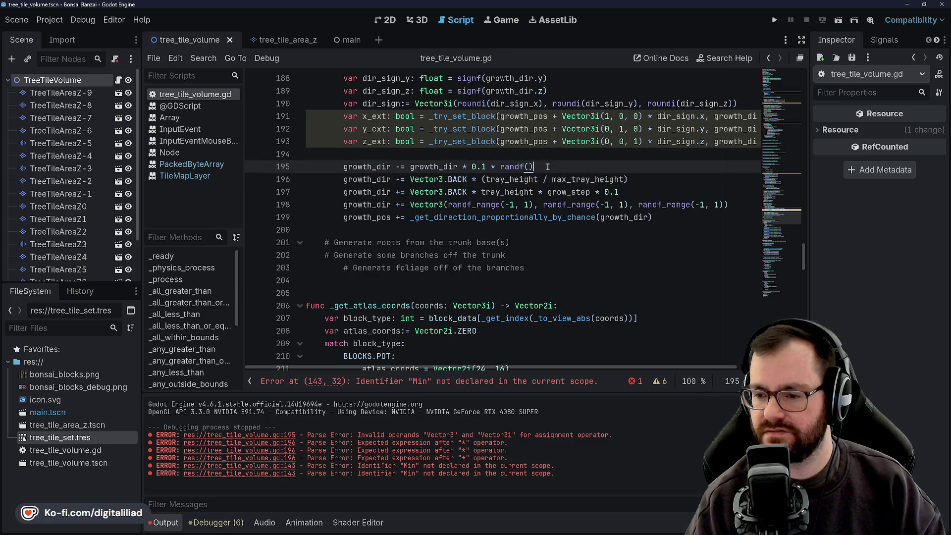
left_click(545, 155)
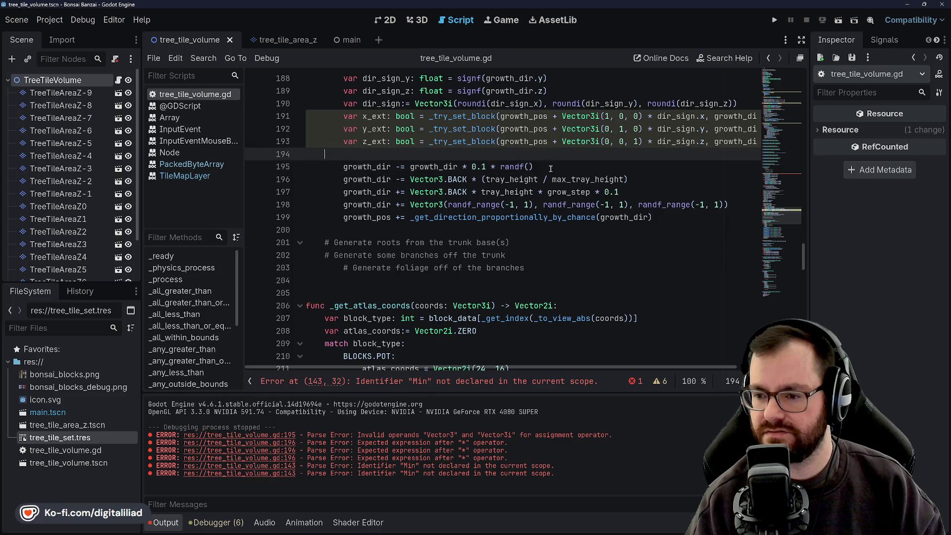
left_click(548, 164)
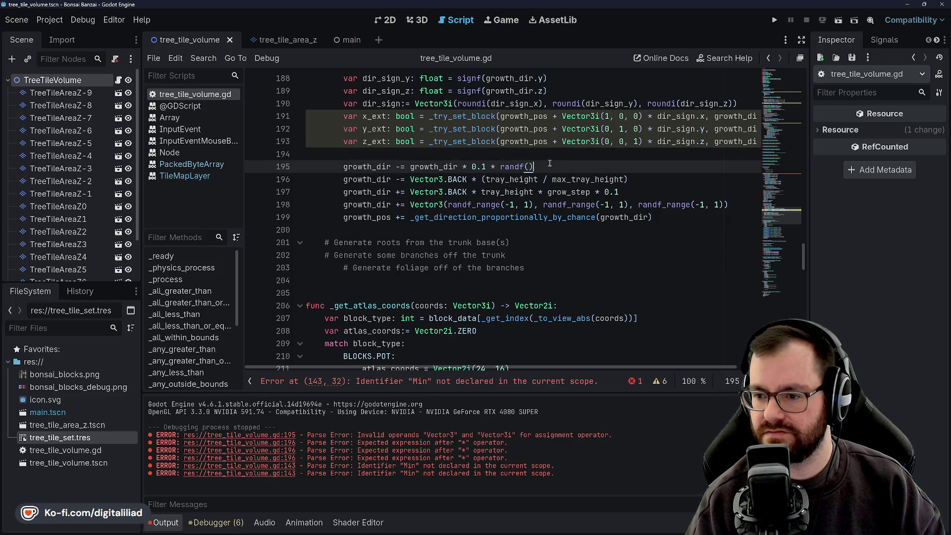
double_click(503, 192)
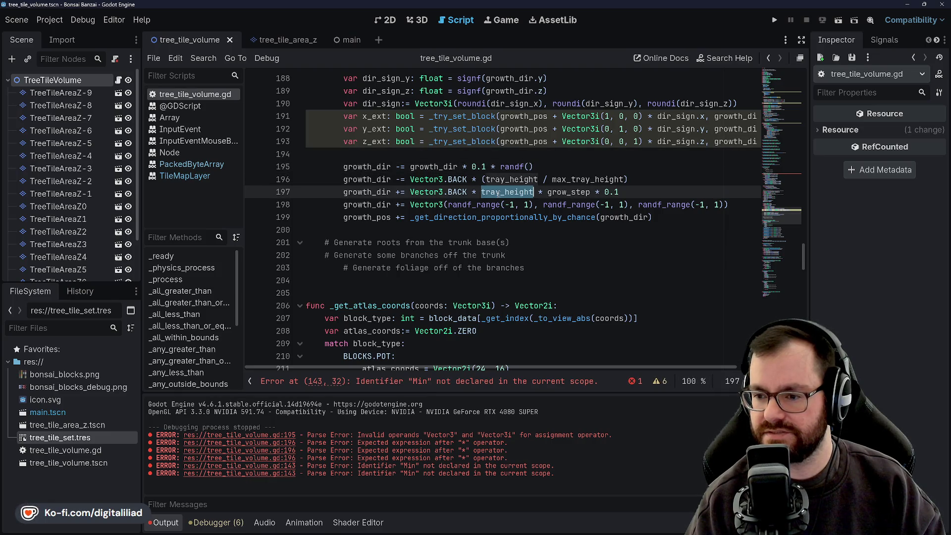
left_click(487, 192)
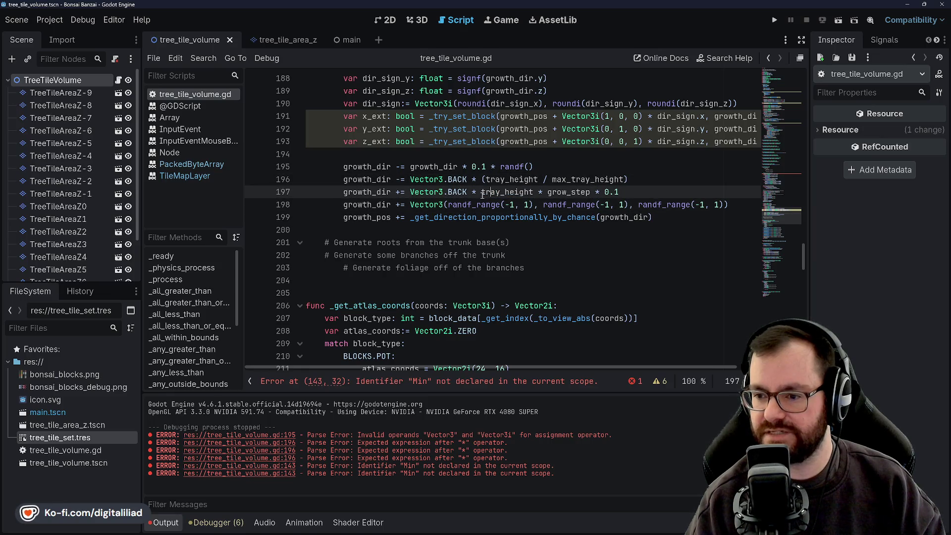
left_click(483, 184)
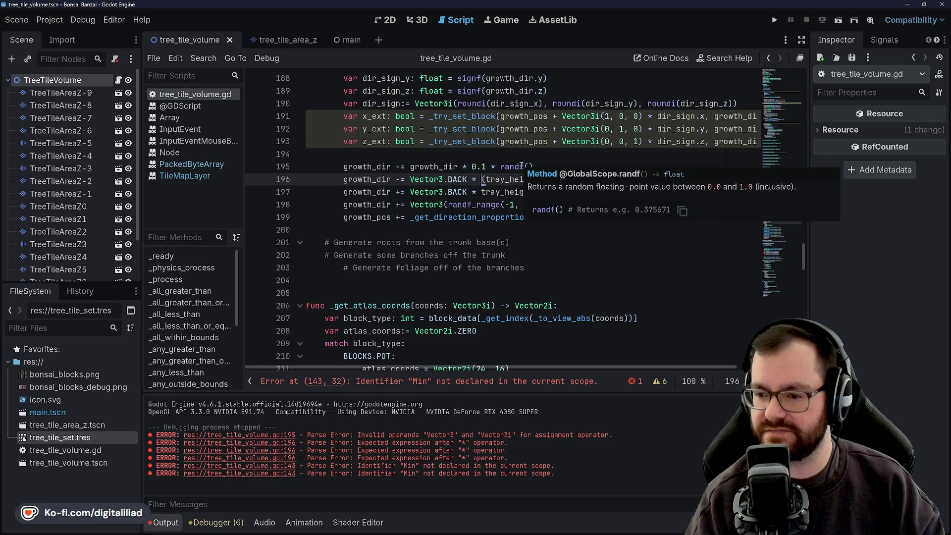
type("1 -")
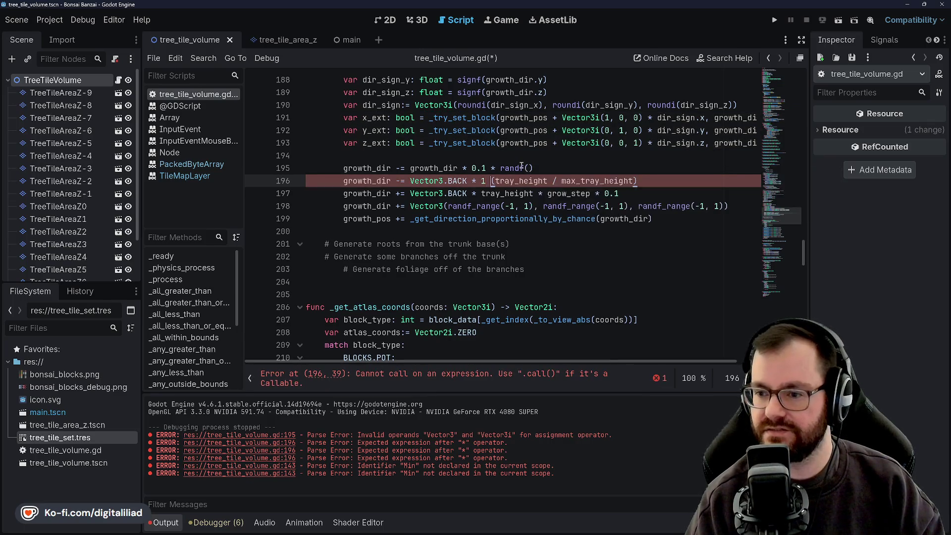
key("Delete")
key("Left")
key("Left")
key("Left")
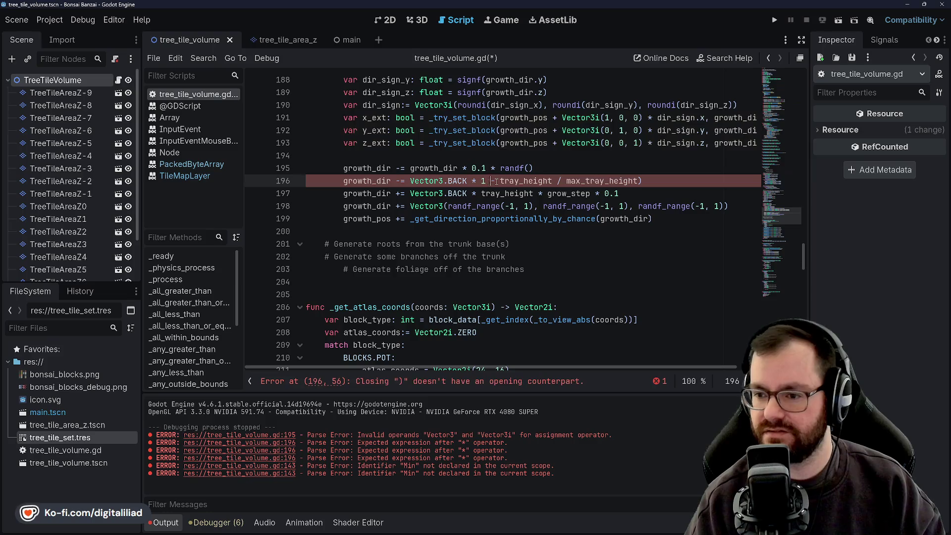
type(".0")
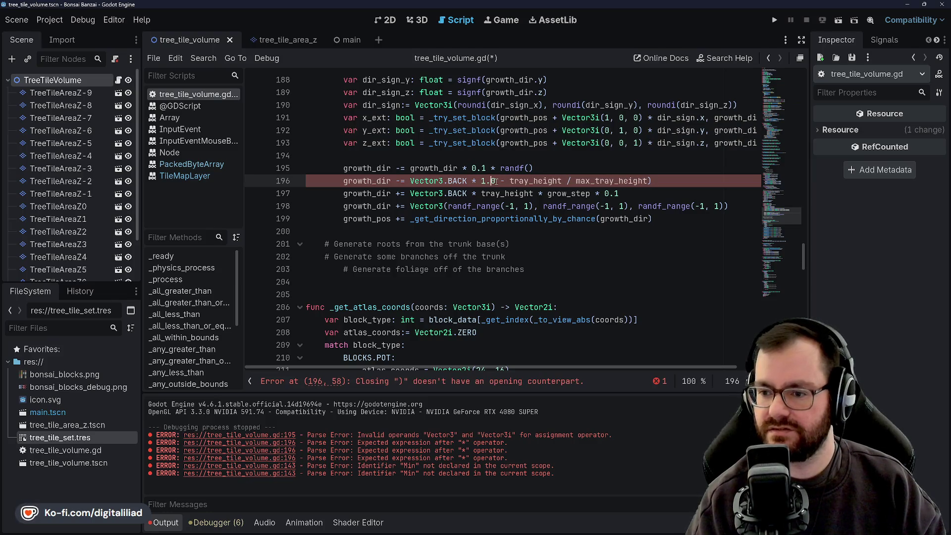
type("(")
key("ctrl+s")
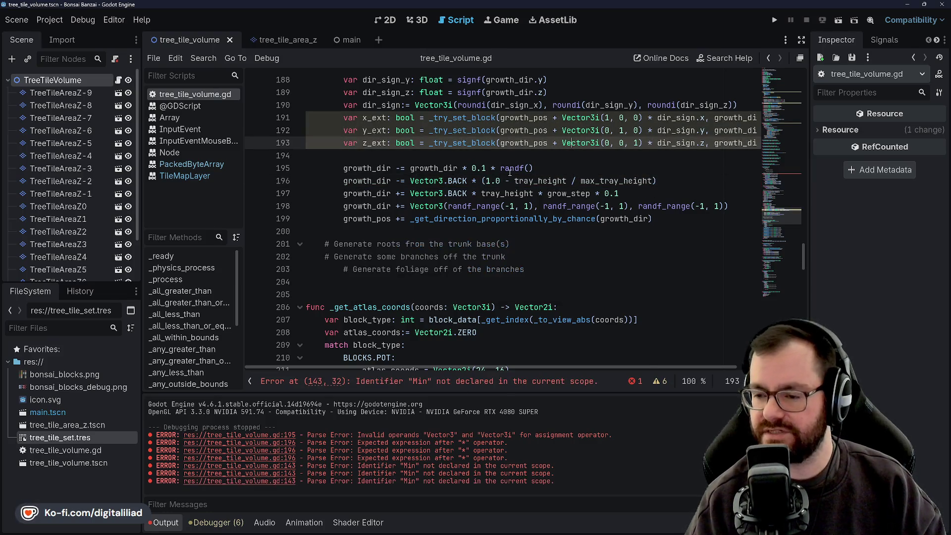
Step: Rewrite line 197's tray_height term as (tray_height / max_tray_height)
left_click(483, 193)
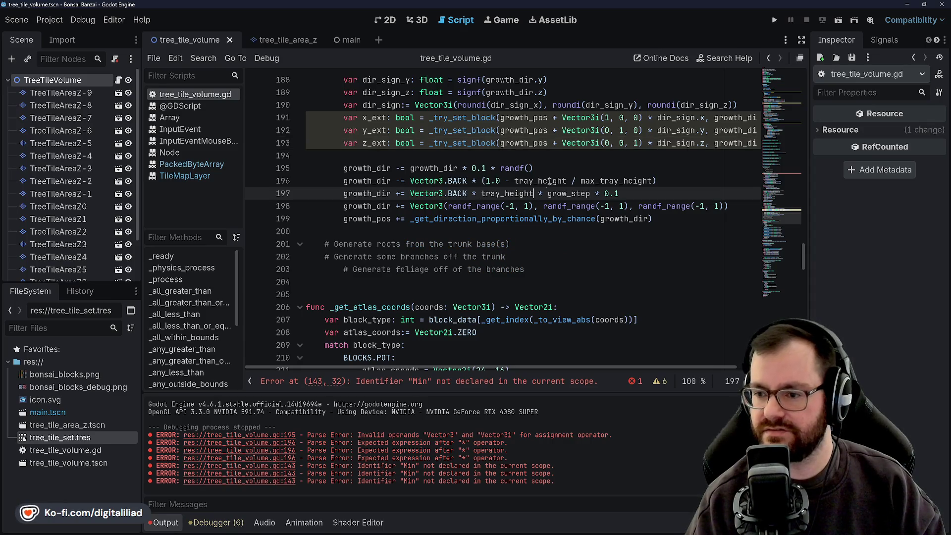
key("Delete")
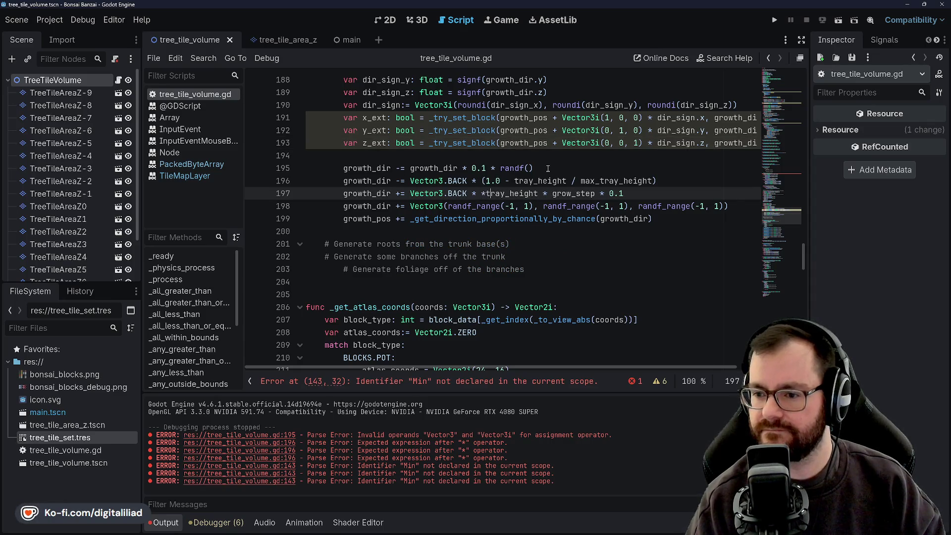
type("(t")
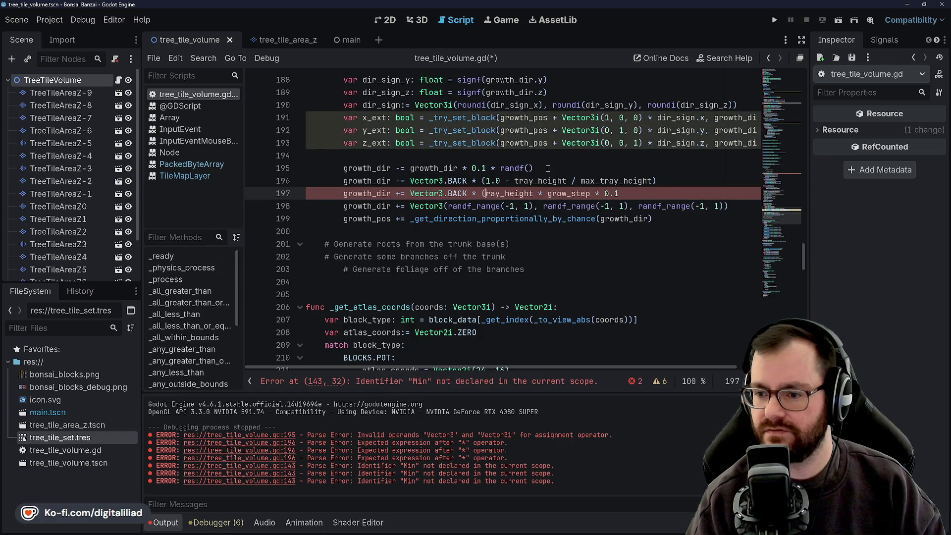
key("Right")
key("Right")
key("Right")
key("Right")
type("/ max")
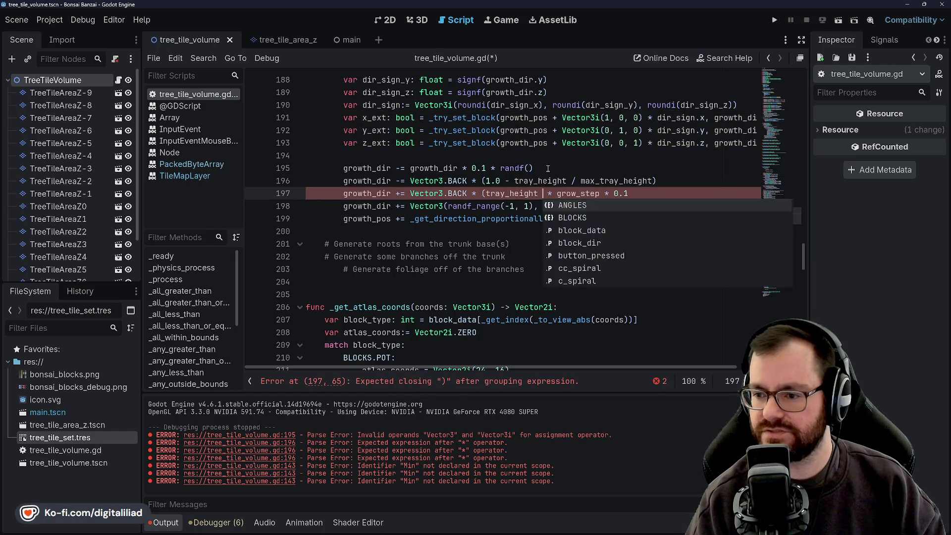
type("_tray_height")
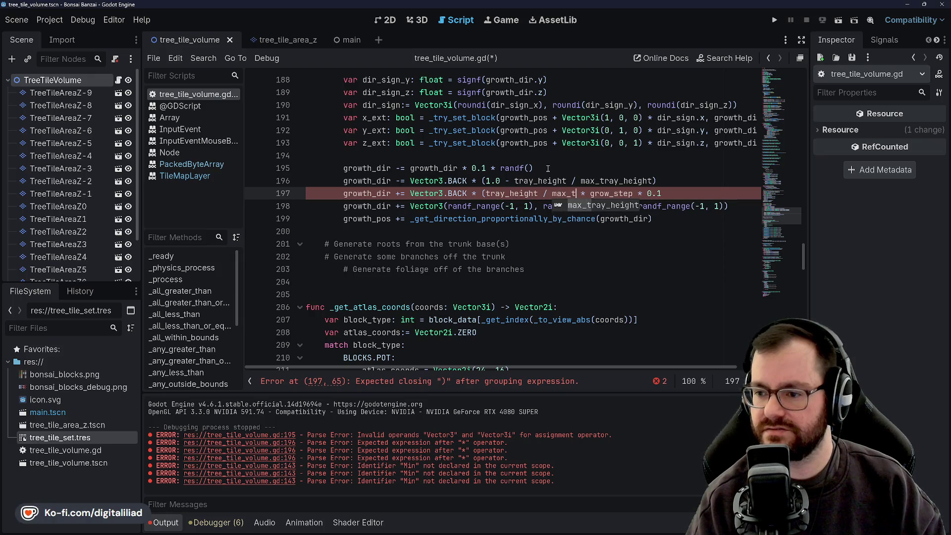
type(")")
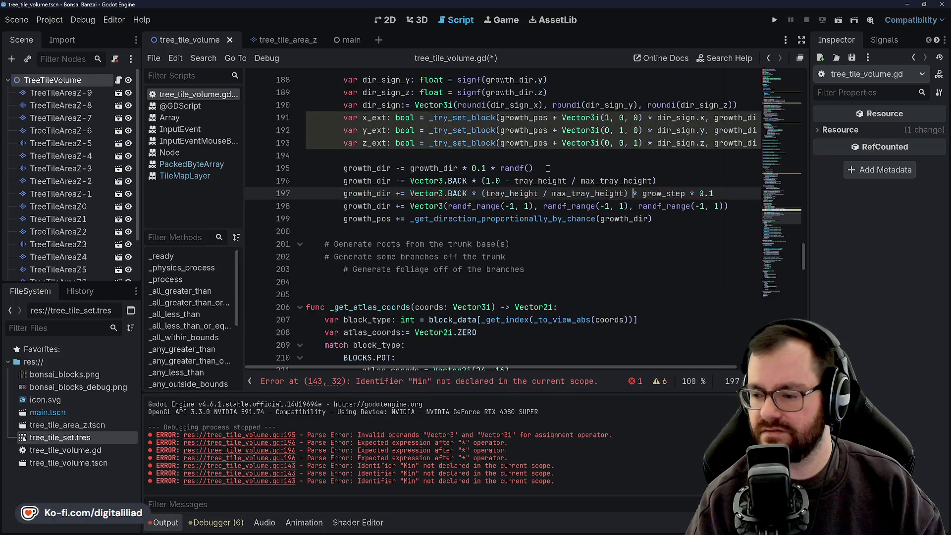
left_click(532, 157)
key("Down")
key("Down")
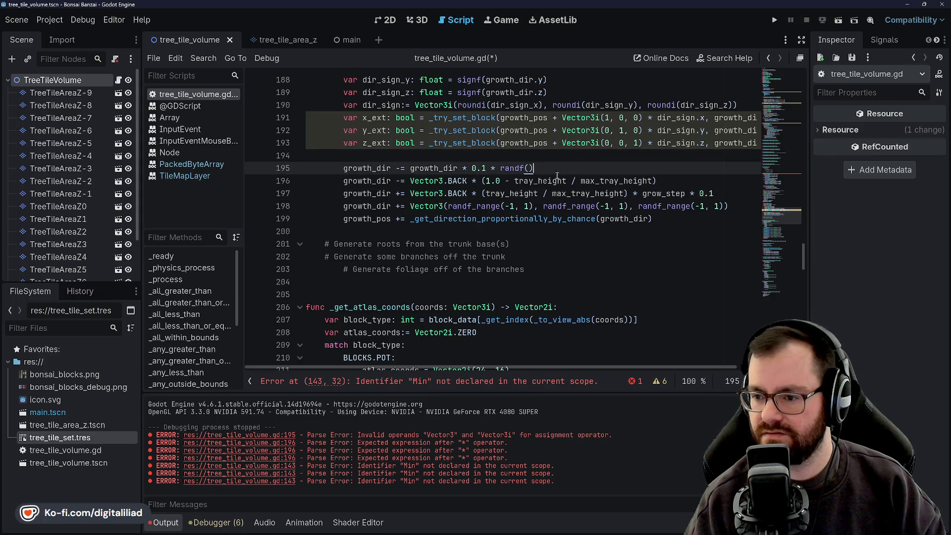
Step: Delete the leftover grow_step * 0.1 factor from line 197 and save
double_click(658, 194)
left_click(658, 193)
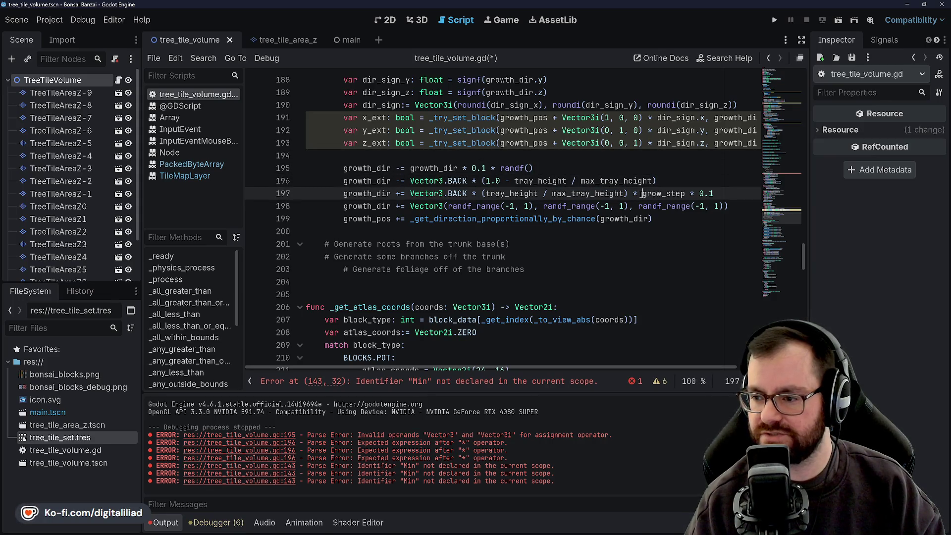
left_click_drag(642, 194, 721, 193)
key("BackSpace")
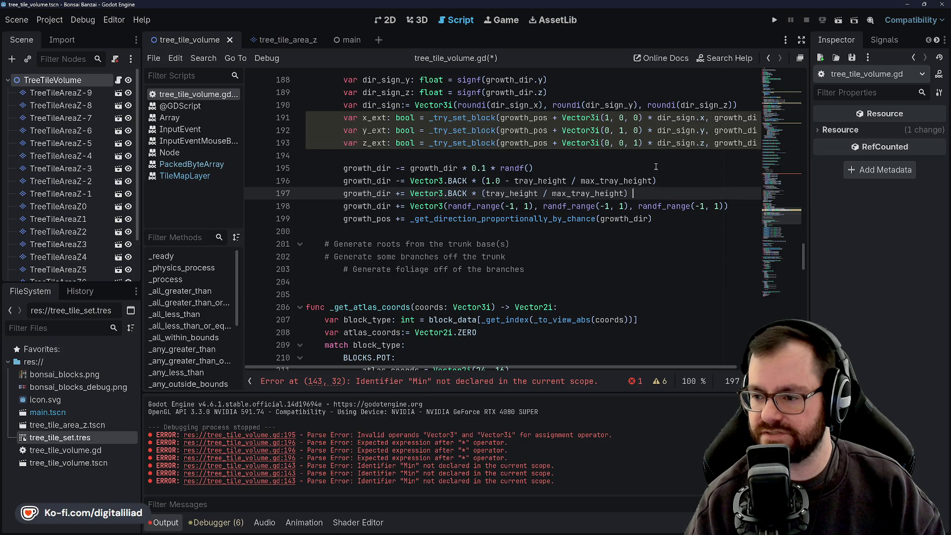
key("BackSpace")
key("ctrl+s")
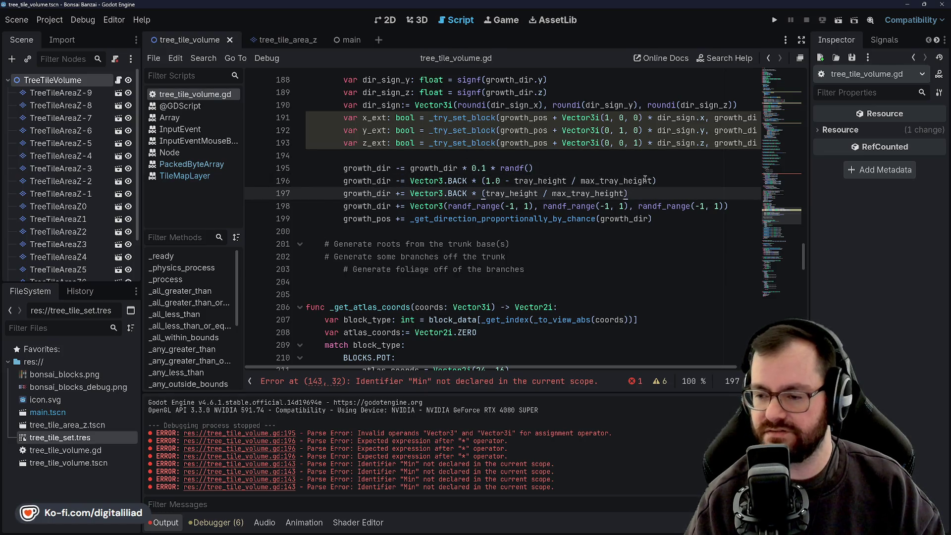
mouse_move(645, 180)
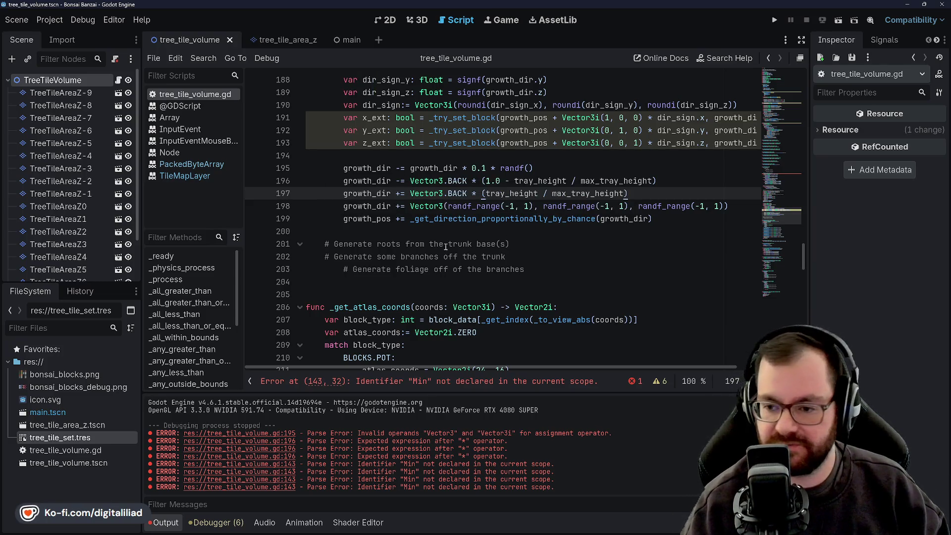
left_click(499, 235)
scroll(499, 240, "up", 2)
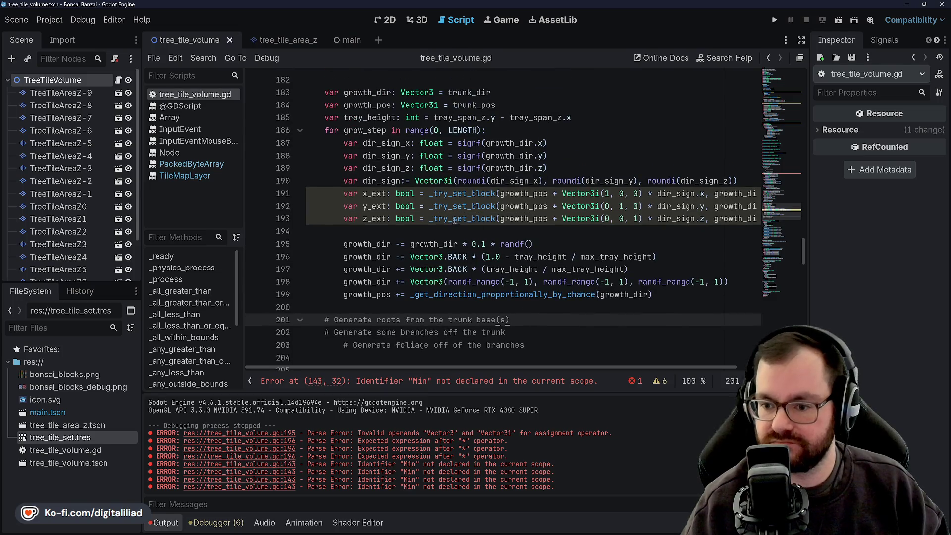
left_click(425, 193)
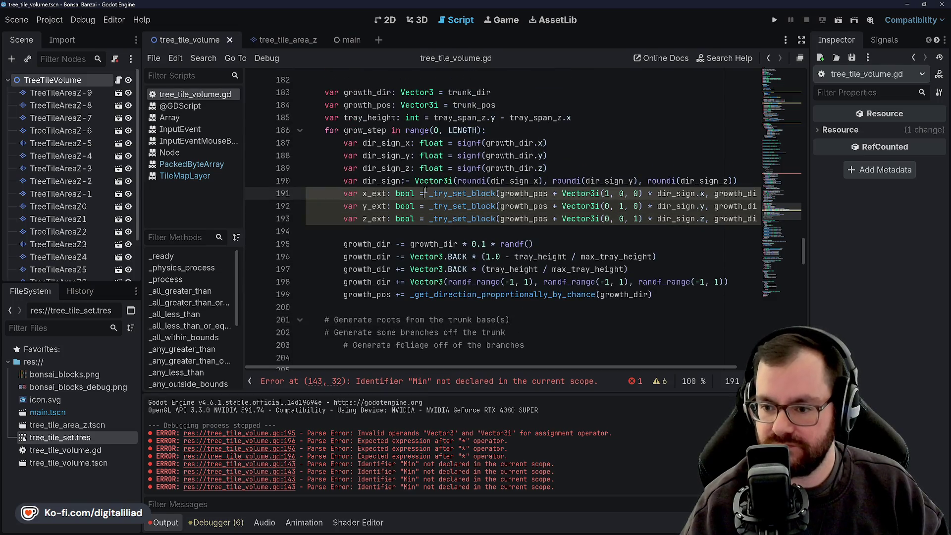
double_click(373, 193)
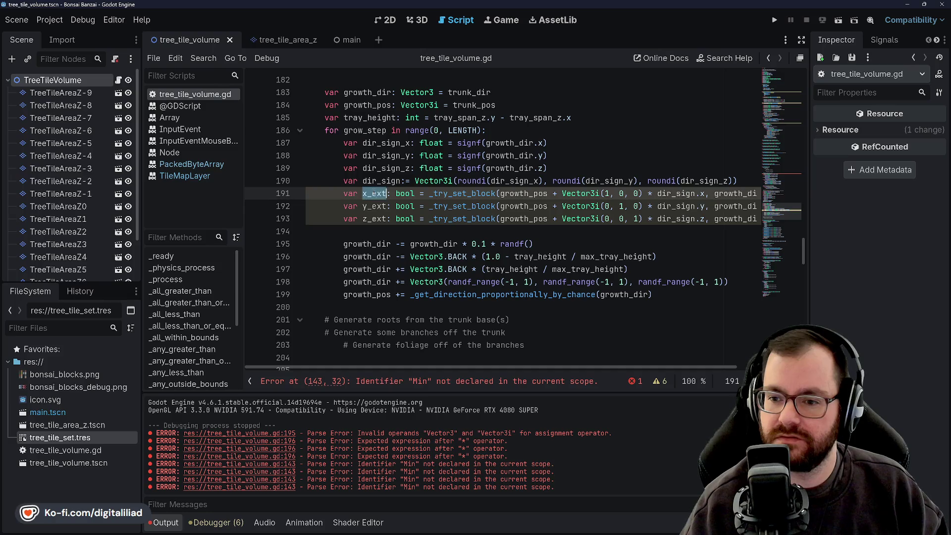
double_click(373, 206)
double_click(374, 219)
double_click(374, 206)
double_click(374, 194)
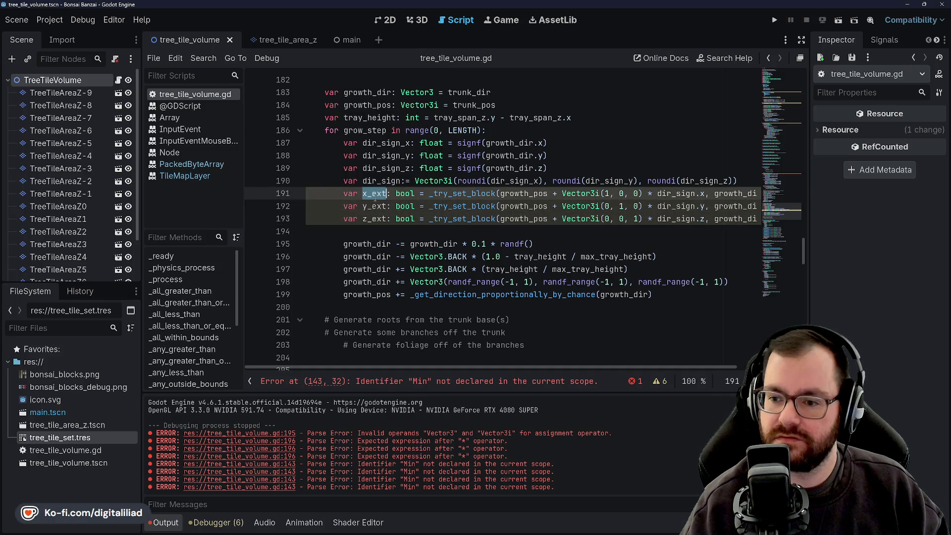
left_click(458, 168)
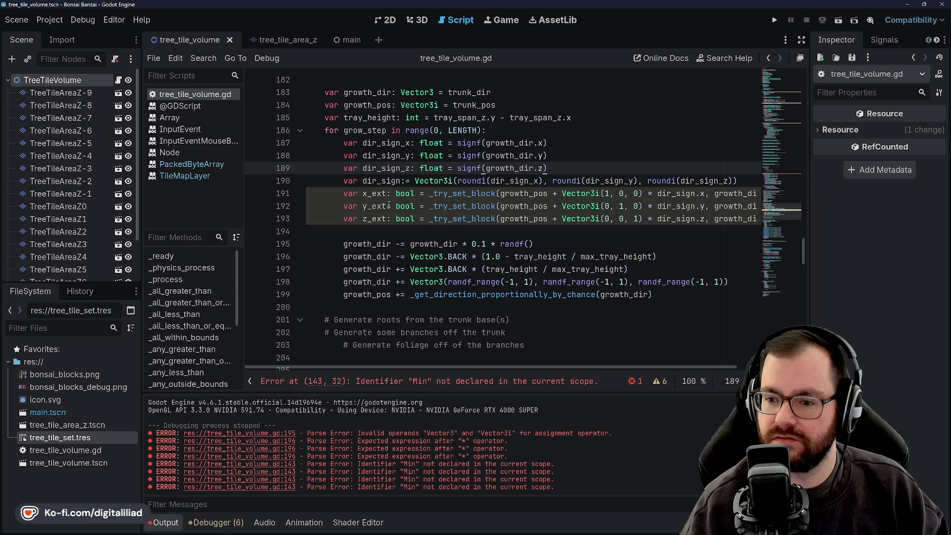
scroll(414, 198, "right", 2)
scroll(413, 199, "left", 2)
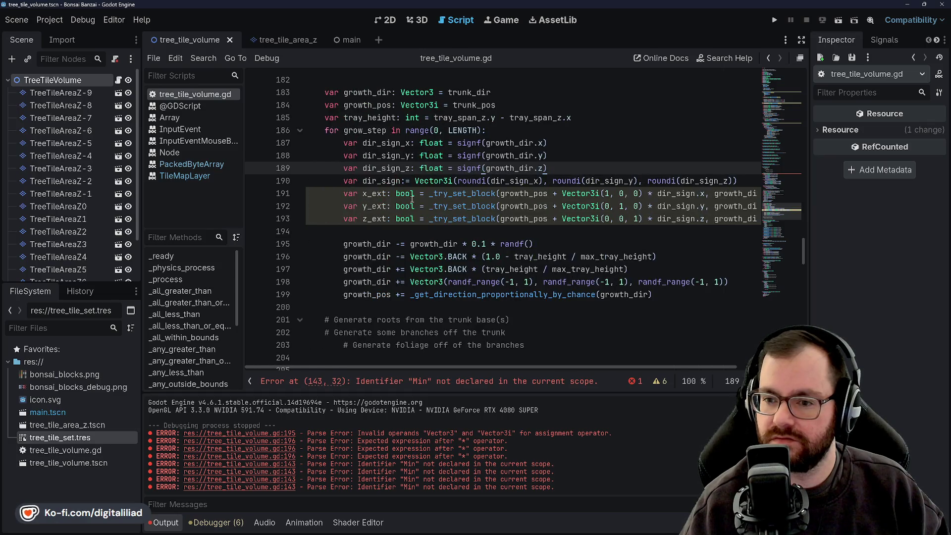
scroll(405, 205, "up", 3)
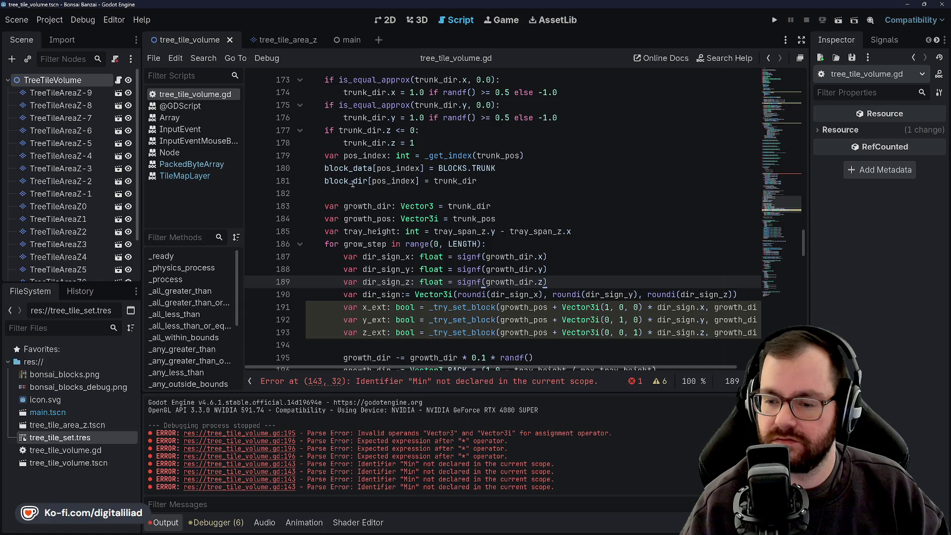
left_click(518, 210)
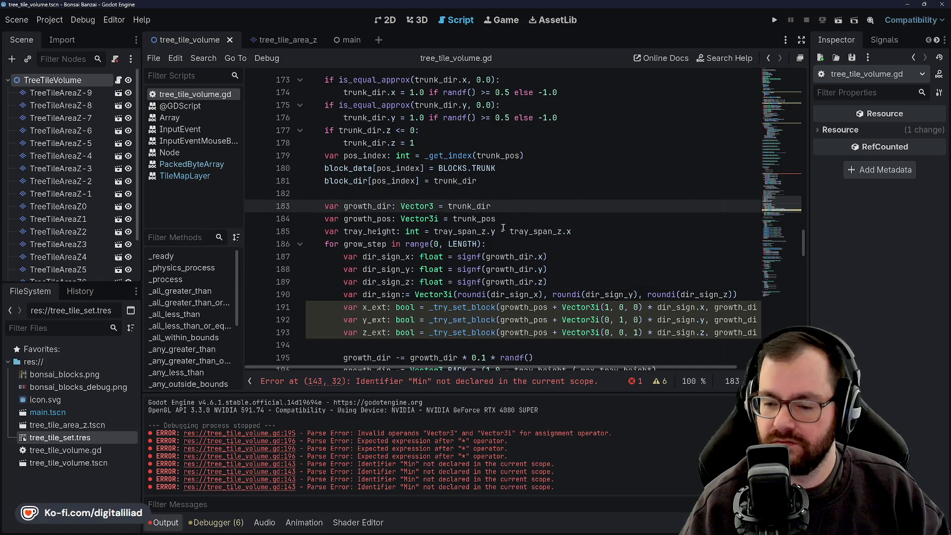
scroll(502, 227, "down", 4)
left_click(424, 231)
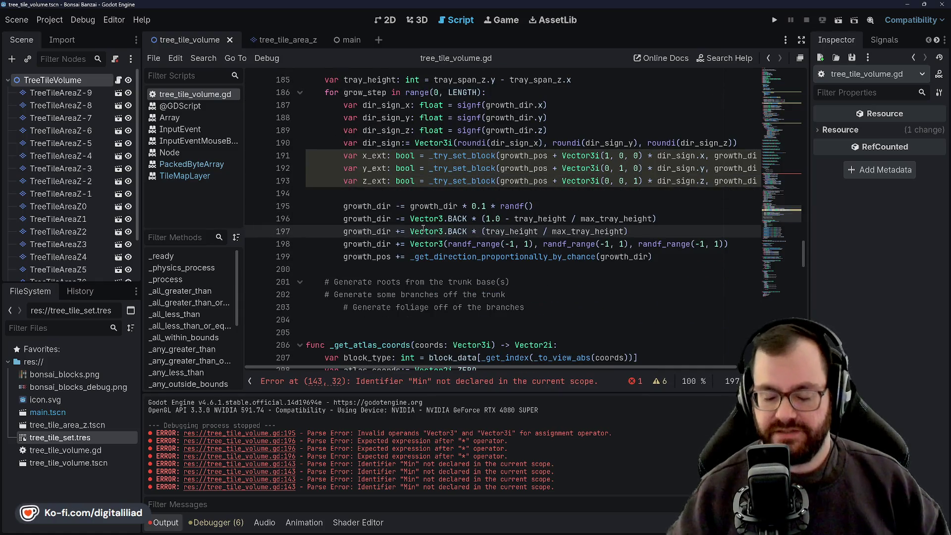
mouse_move(424, 228)
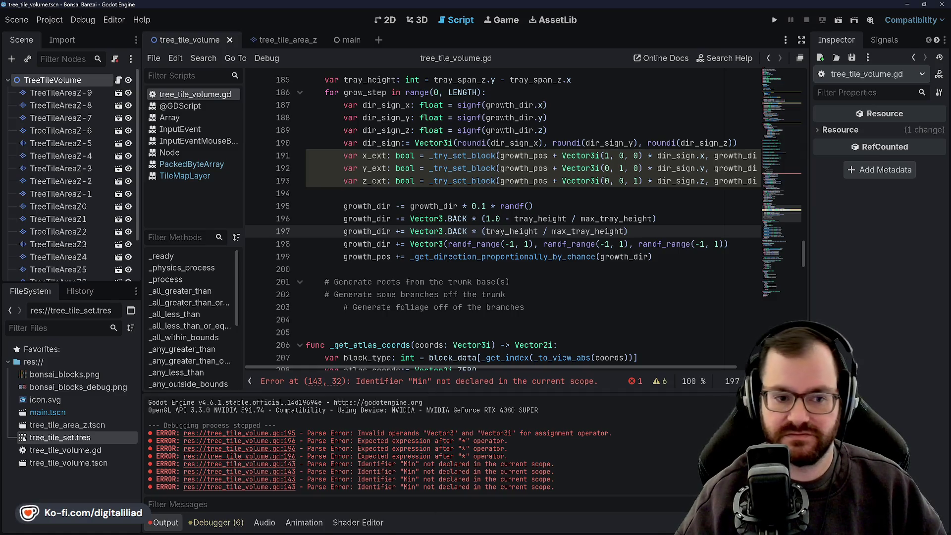
left_click(376, 269)
left_click(334, 227)
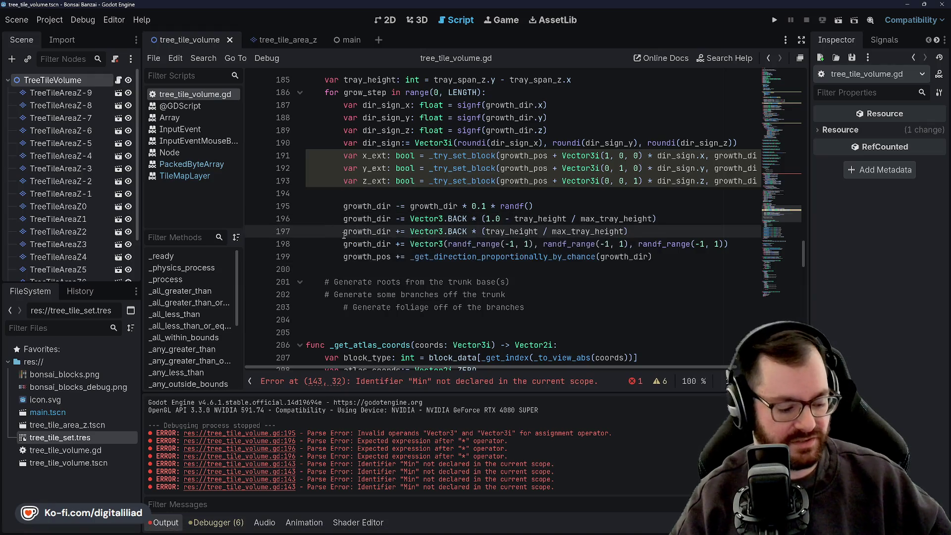